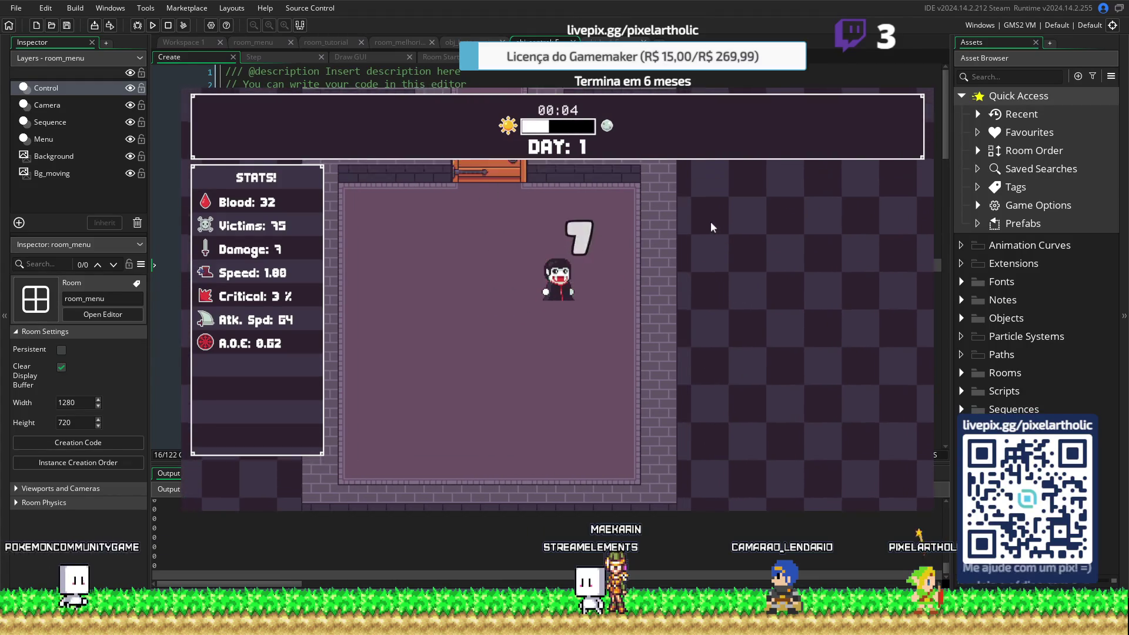
Finish the first day and buy the attack speed upgrade, raising Atk. Spd from 64 to 67
{"action": "key", "text": "w"}
{"action": "key", "text": "w"}
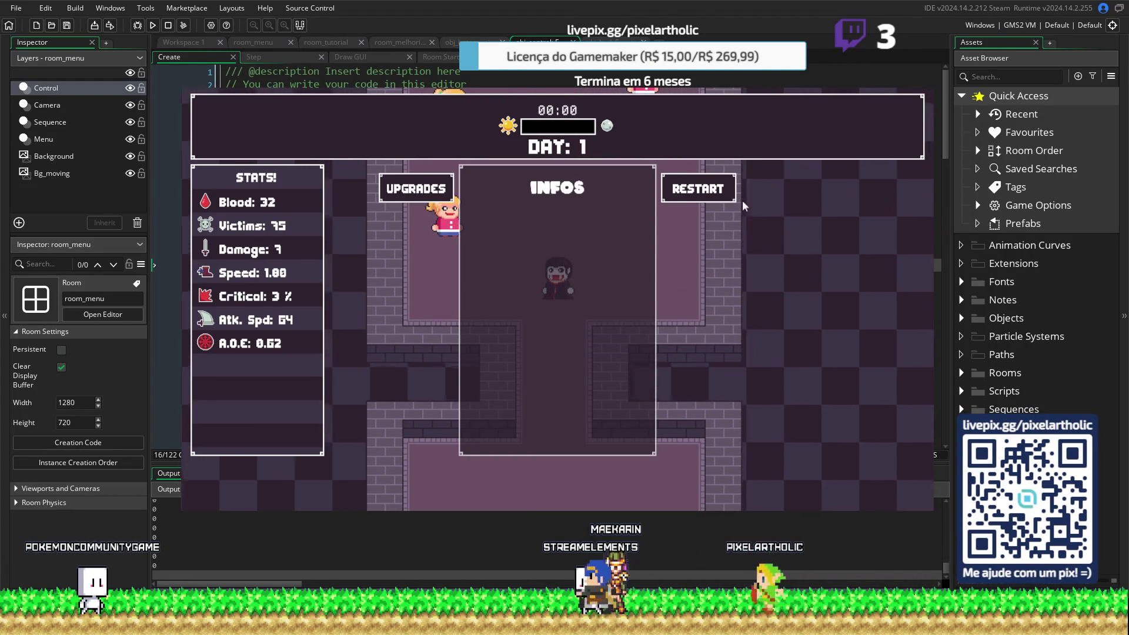
{"action": "left_click", "coordinate": [715, 200]}
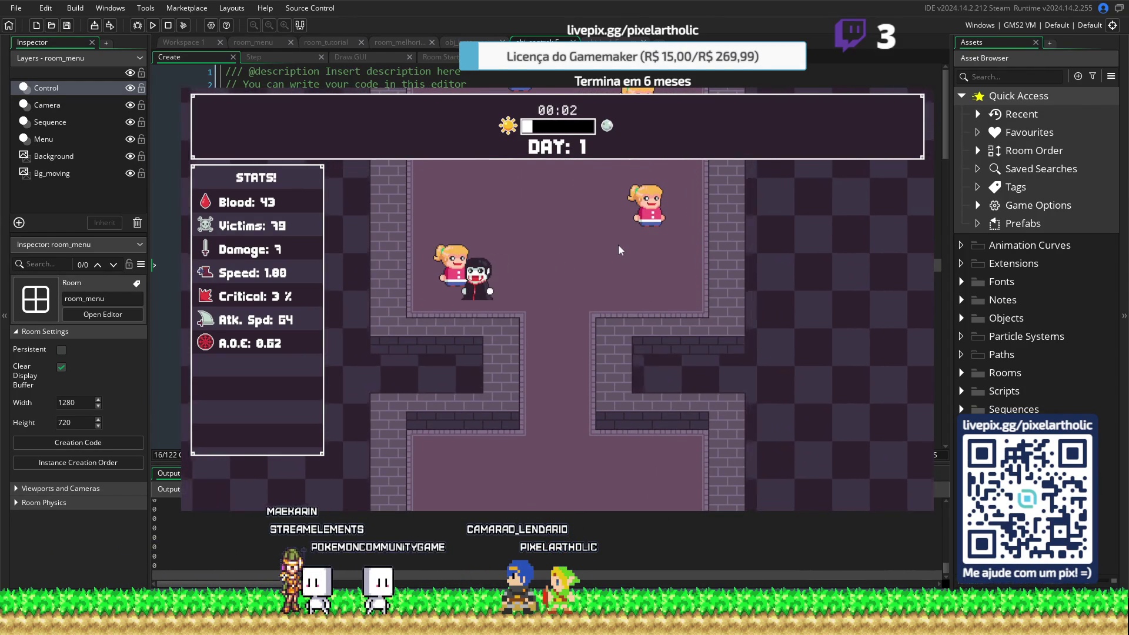
{"action": "left_click", "coordinate": [445, 193]}
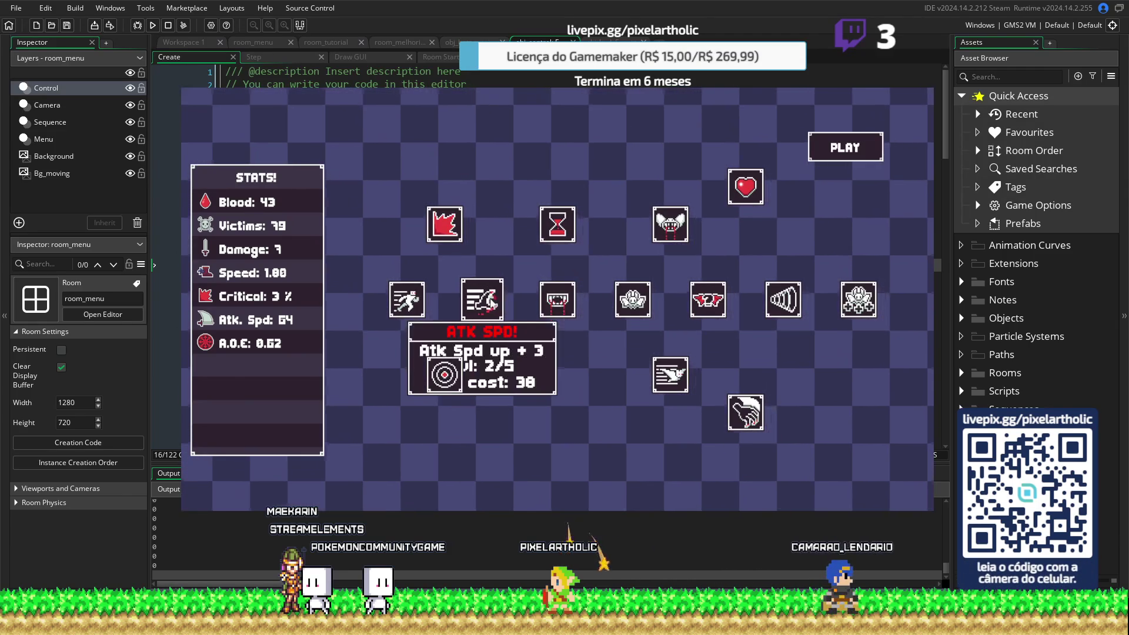
{"action": "left_click", "coordinate": [493, 303]}
{"action": "left_click", "coordinate": [845, 154]}
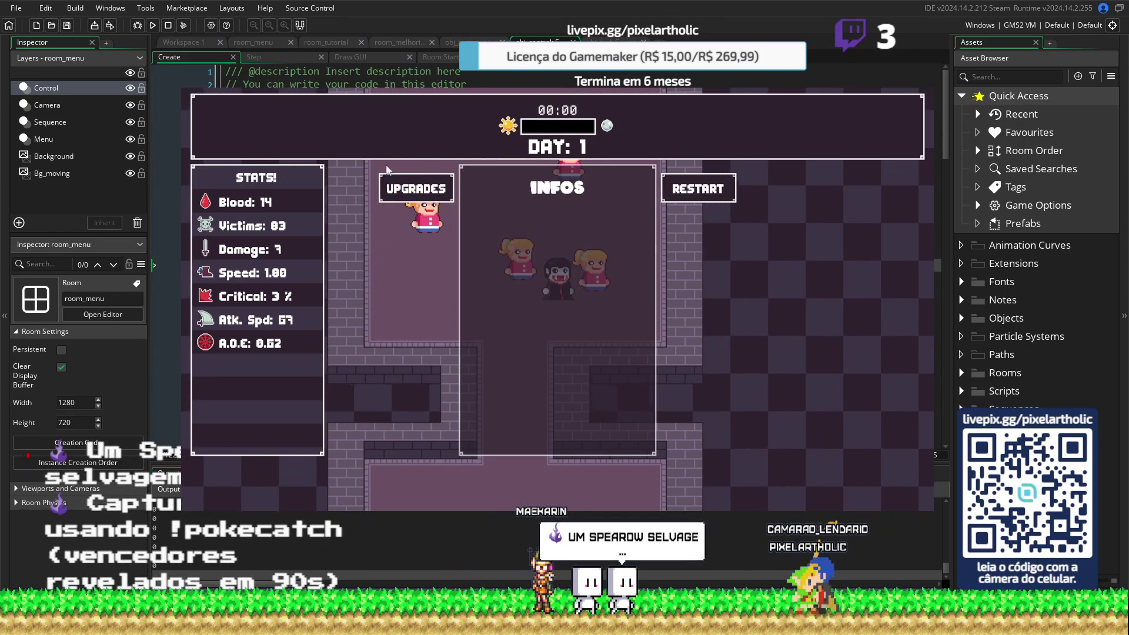
Play another day, look over the upgrades without buying, and start the next day
{"action": "left_click", "coordinate": [689, 189]}
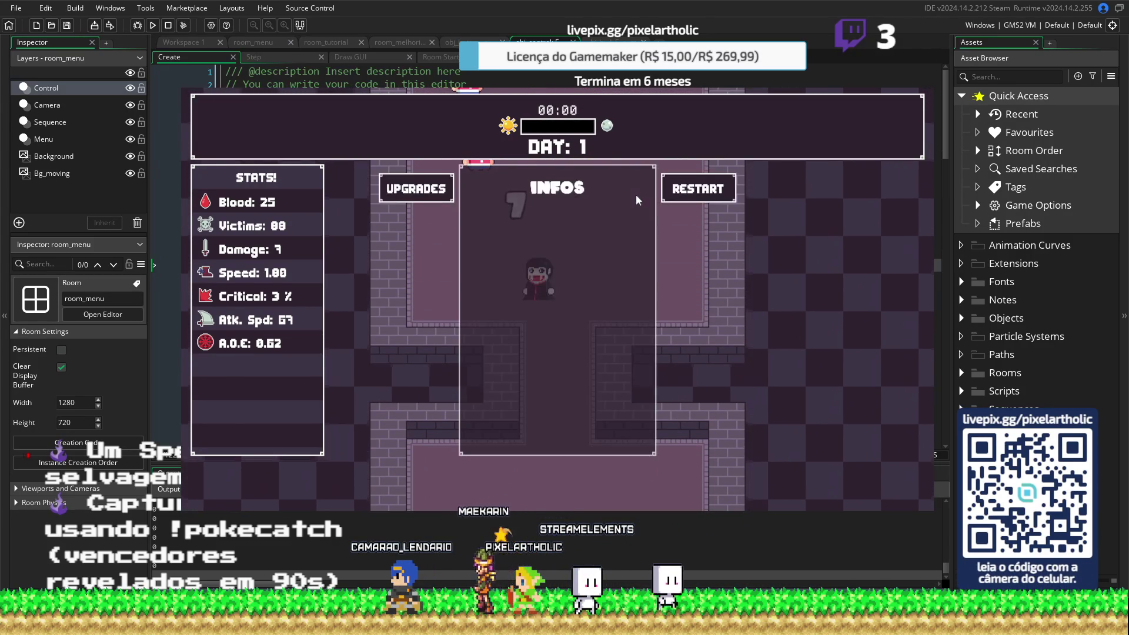
{"action": "left_click", "coordinate": [433, 186]}
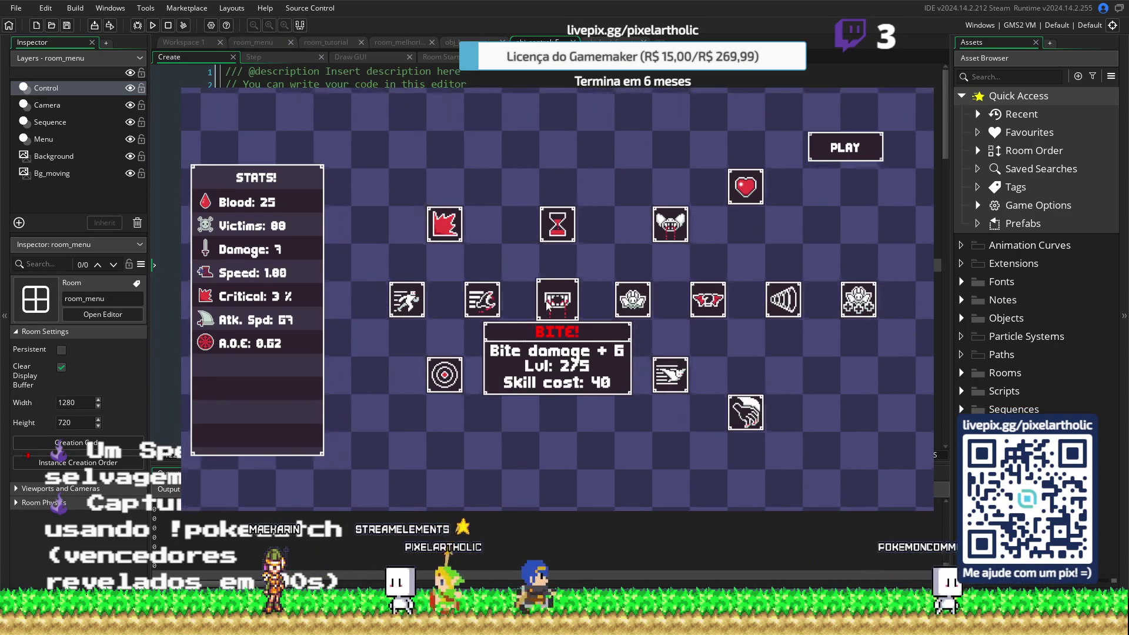
{"action": "mouse_move", "coordinate": [448, 231]}
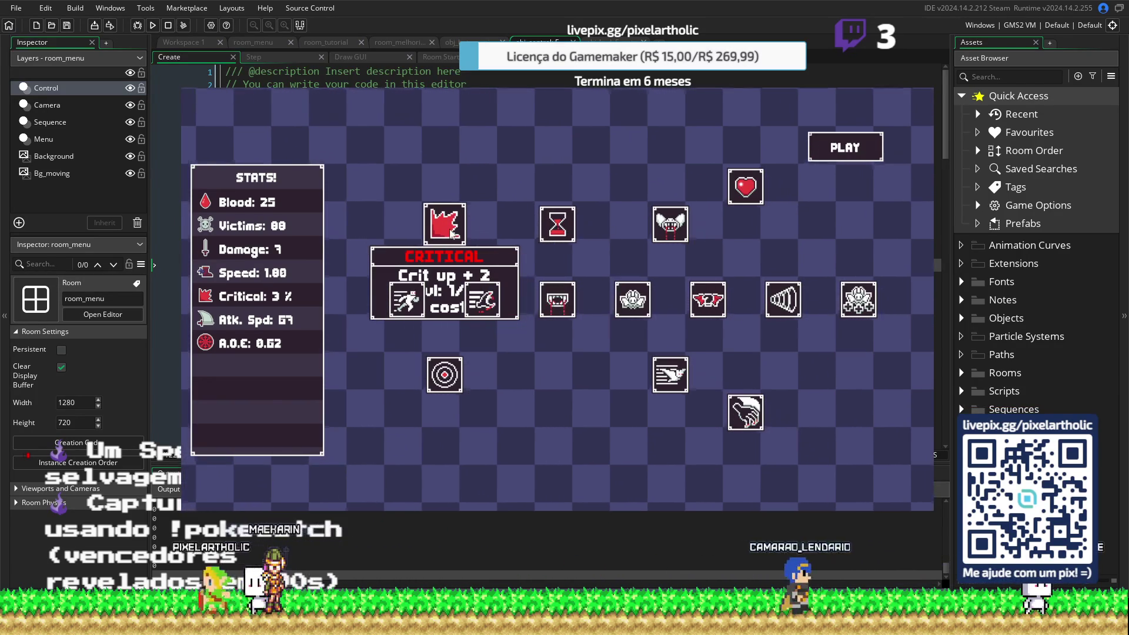
{"action": "mouse_move", "coordinate": [422, 307]}
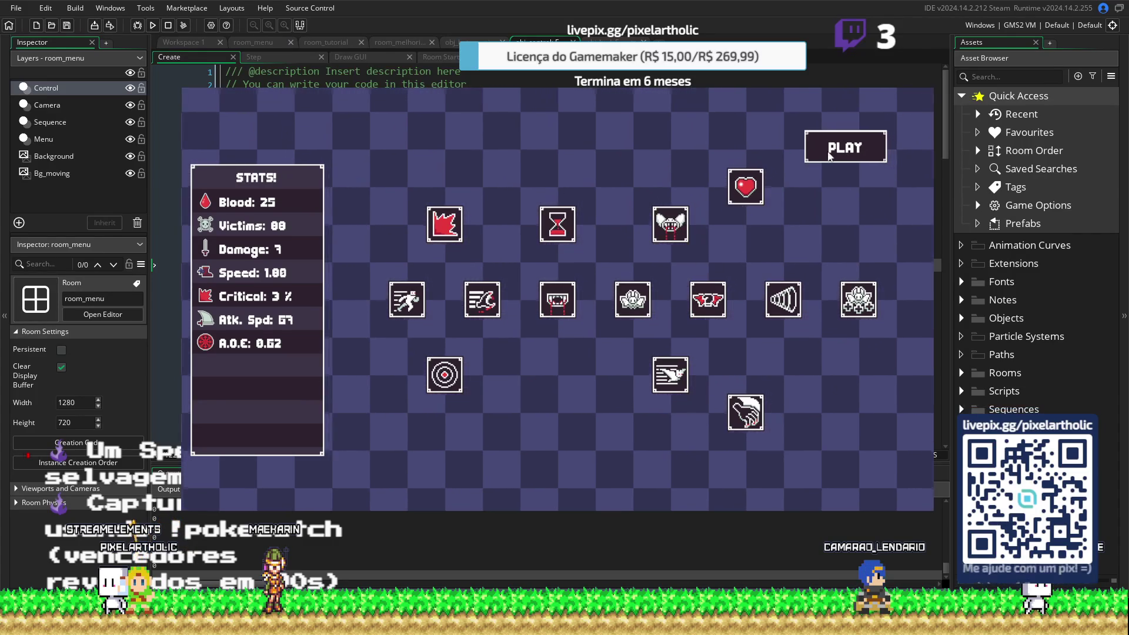
{"action": "left_click", "coordinate": [824, 150]}
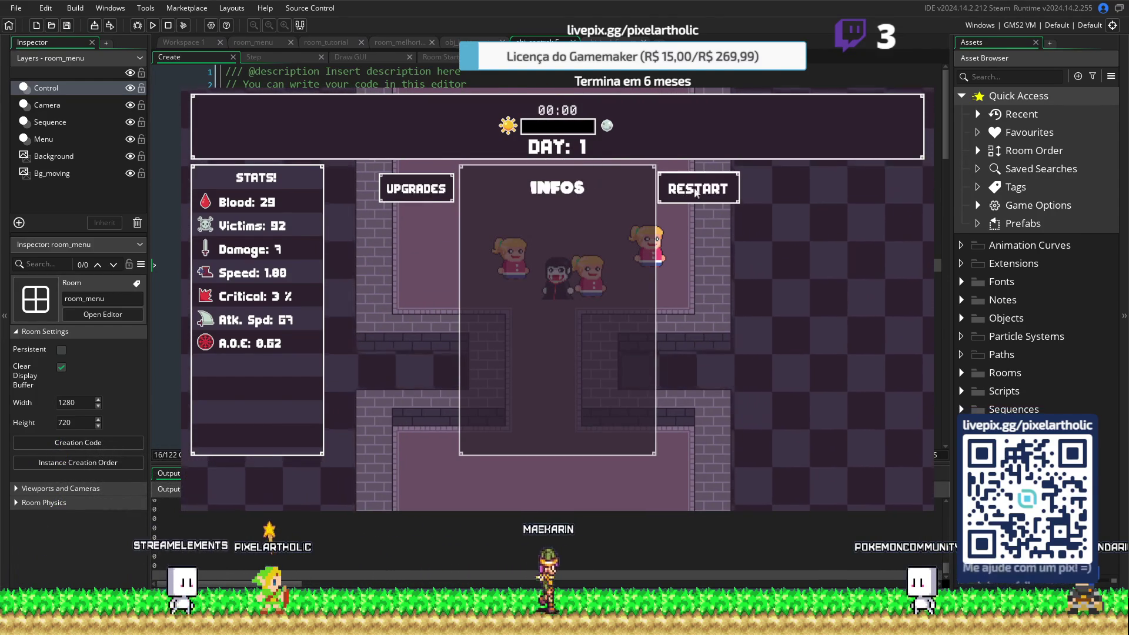
{"action": "left_click", "coordinate": [680, 189]}
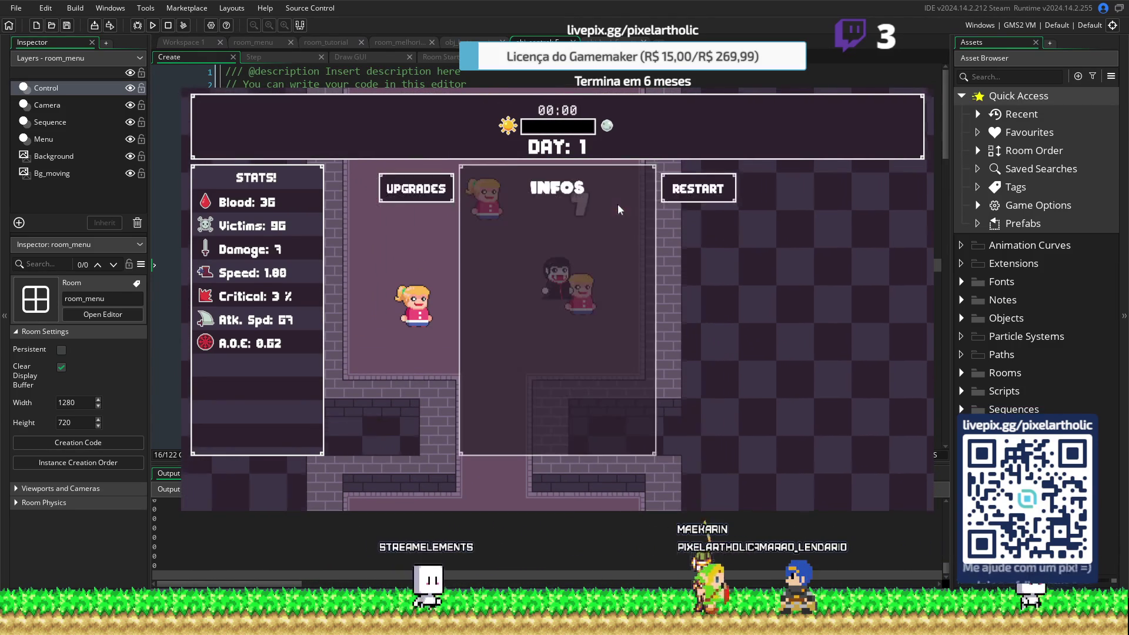
Buy the hourglass Time upgrade and play through the next day
{"action": "left_click", "coordinate": [430, 191]}
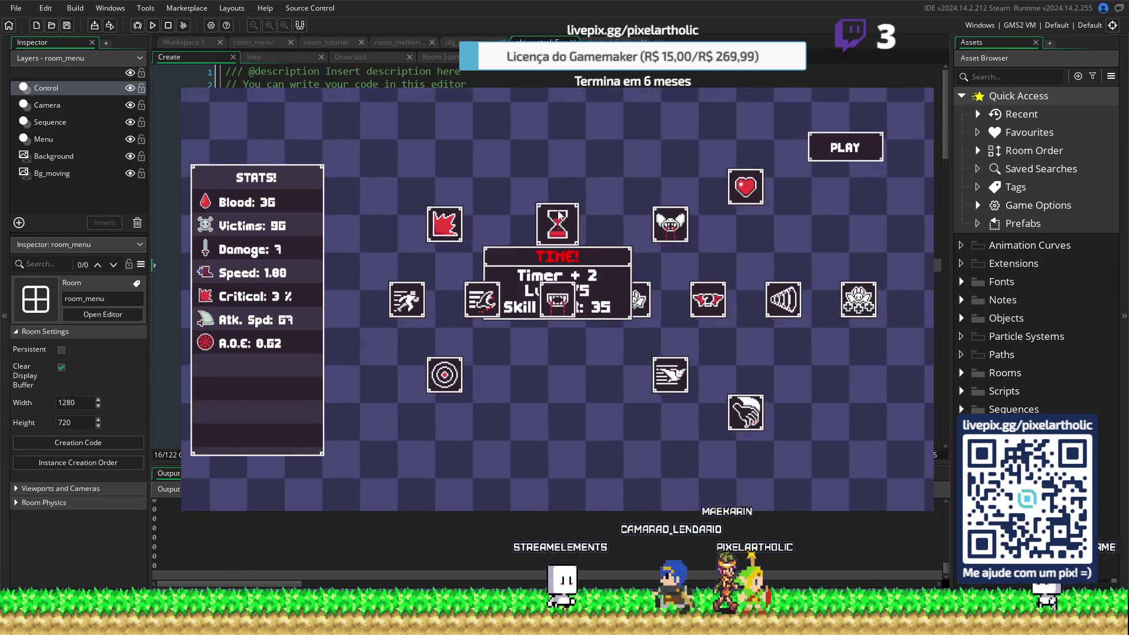
{"action": "left_click", "coordinate": [559, 223]}
{"action": "left_click", "coordinate": [845, 147]}
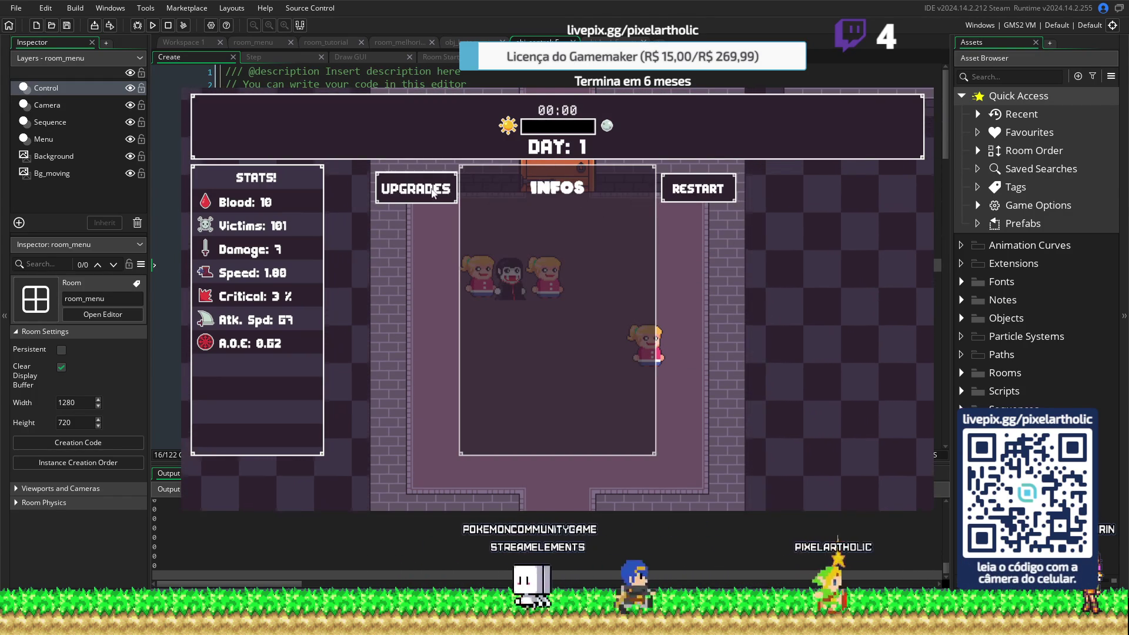
{"action": "left_click", "coordinate": [693, 193]}
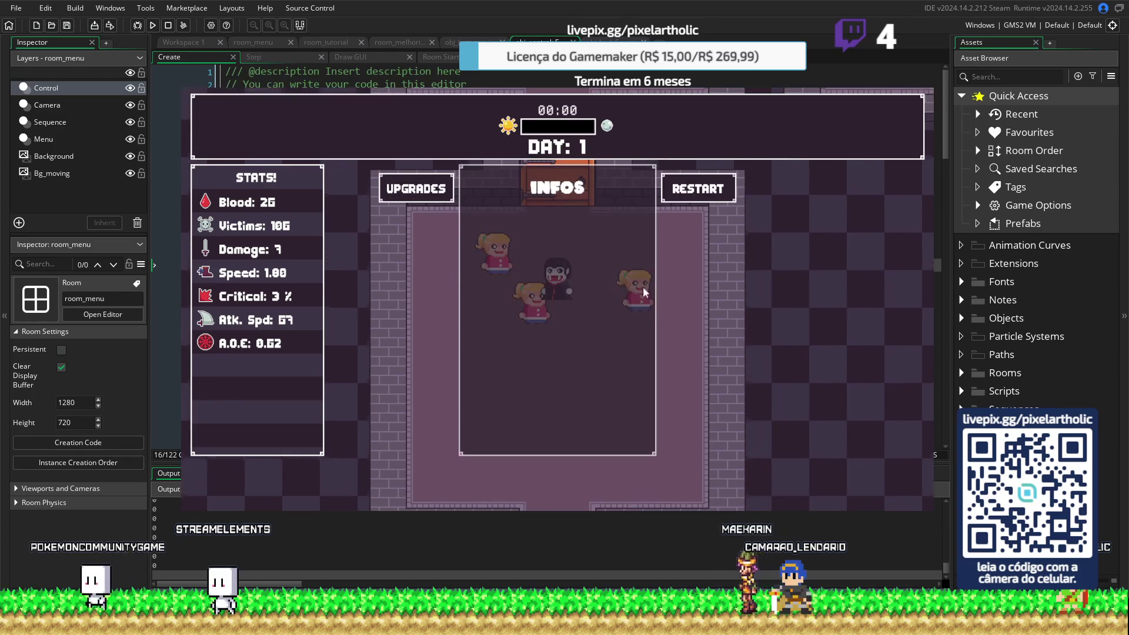
Buy the area-of-attack upgrade, lifting A.O.E. from 0.62 to 0.65, and play another day
{"action": "left_click", "coordinate": [418, 191]}
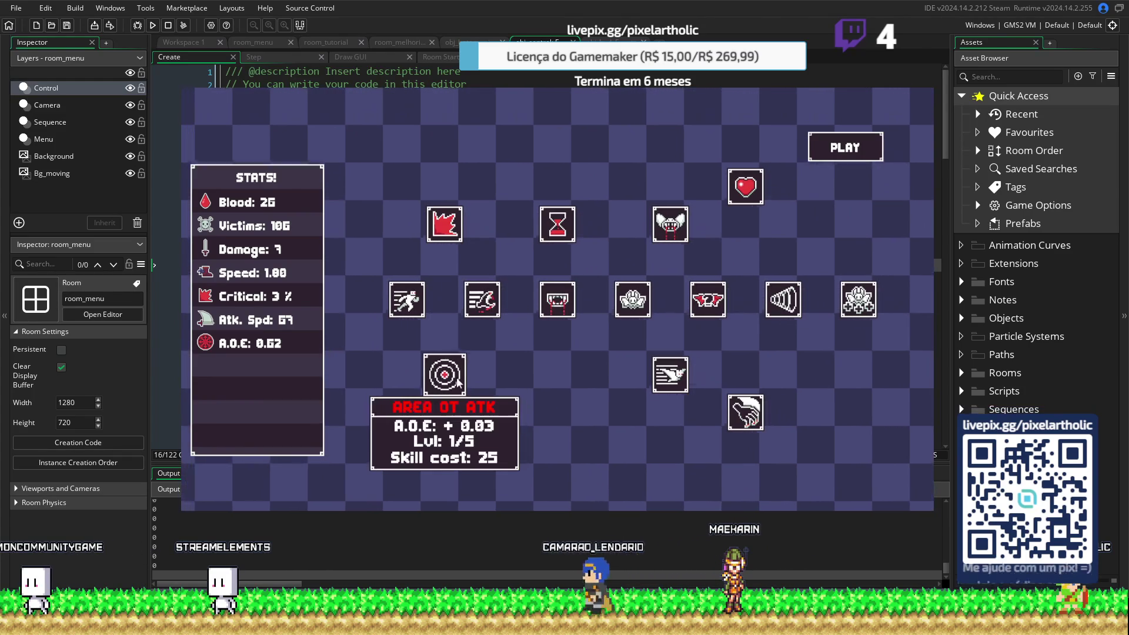
{"action": "left_click", "coordinate": [458, 382]}
{"action": "left_click", "coordinate": [837, 151]}
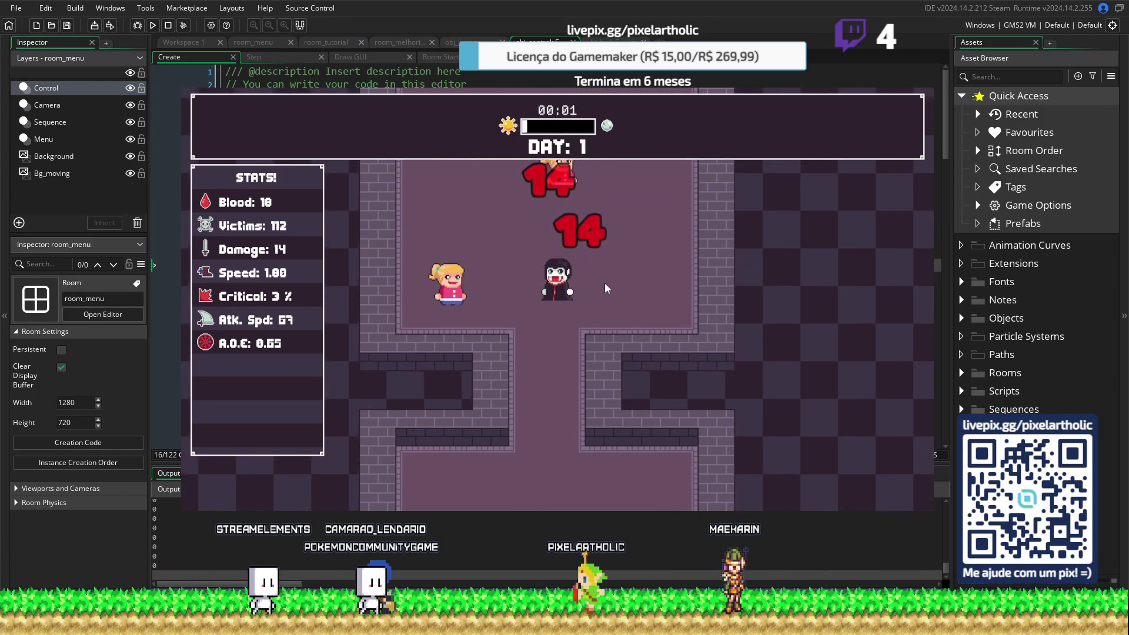
{"action": "left_click", "coordinate": [696, 189]}
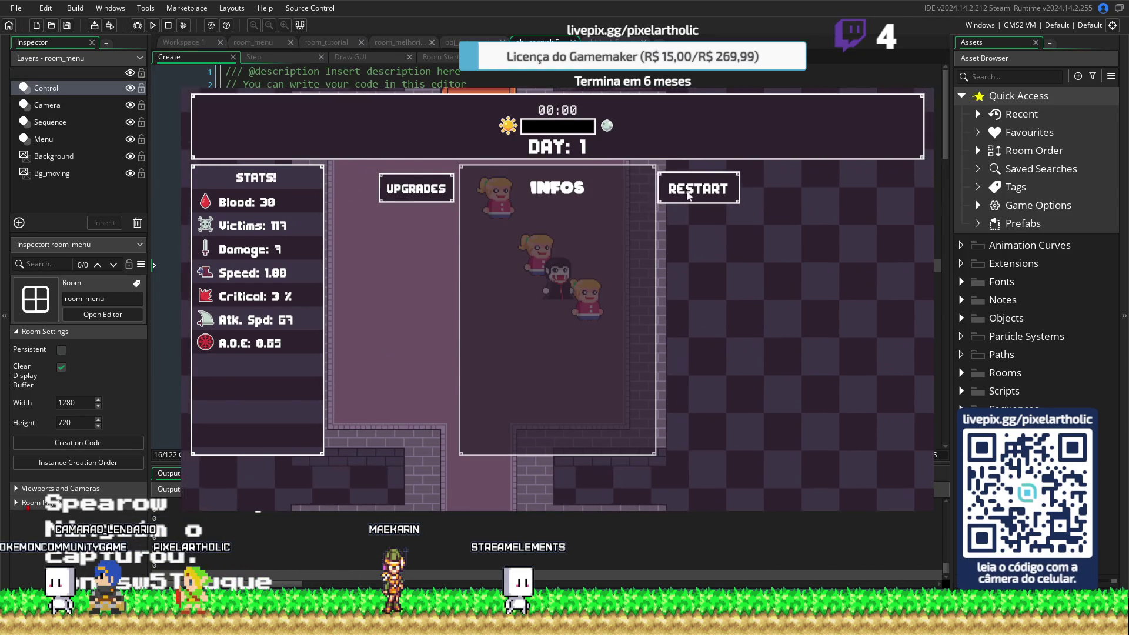
Restart the round and steer the vampire into the villagers and up through the door
{"action": "left_click", "coordinate": [687, 189]}
{"action": "key", "text": "a"}
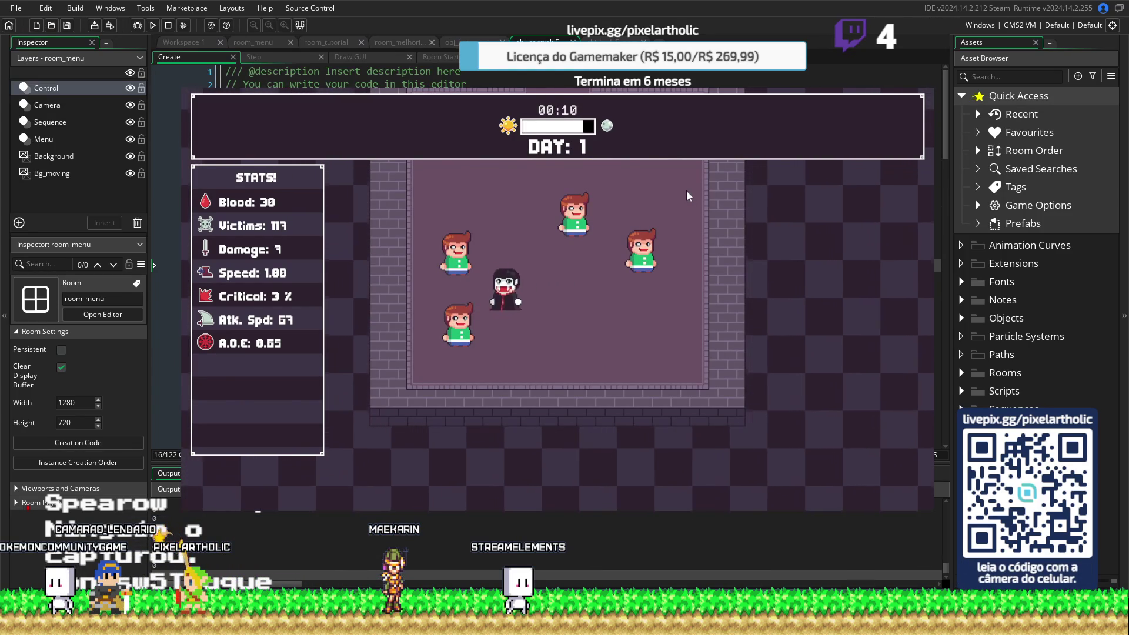
{"action": "key", "text": "d"}
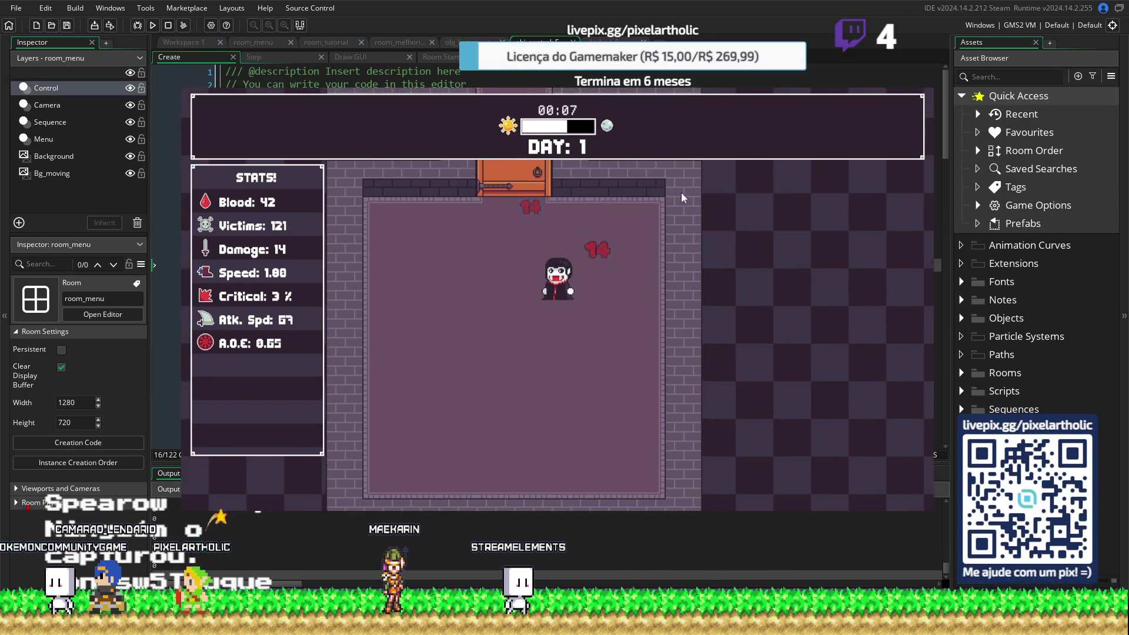
{"action": "key", "text": "w"}
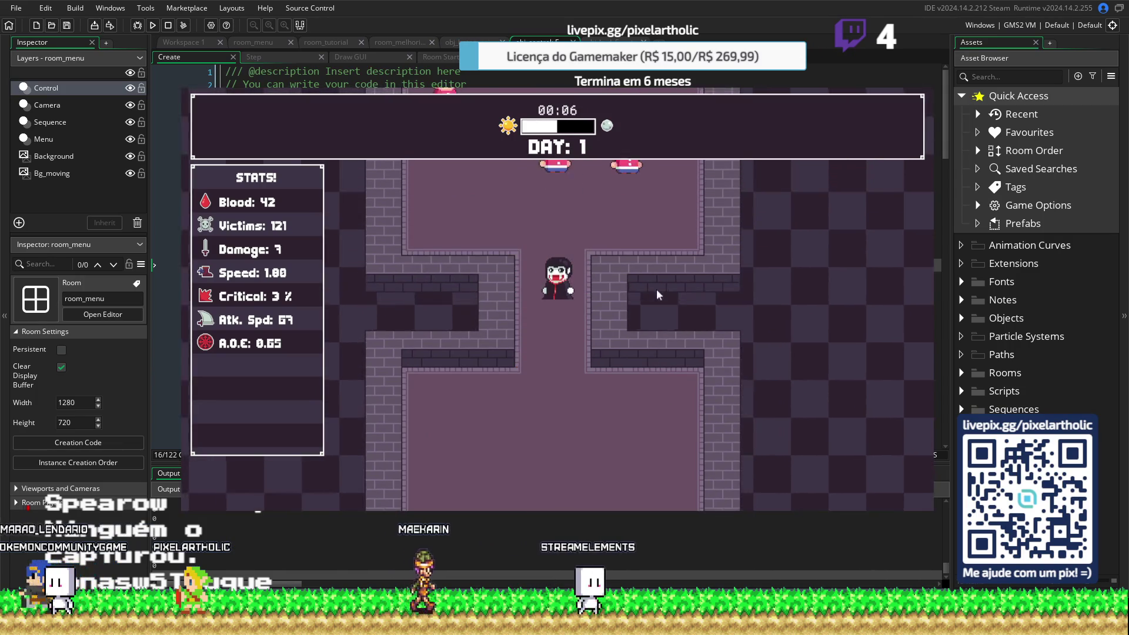
{"action": "key", "text": "w"}
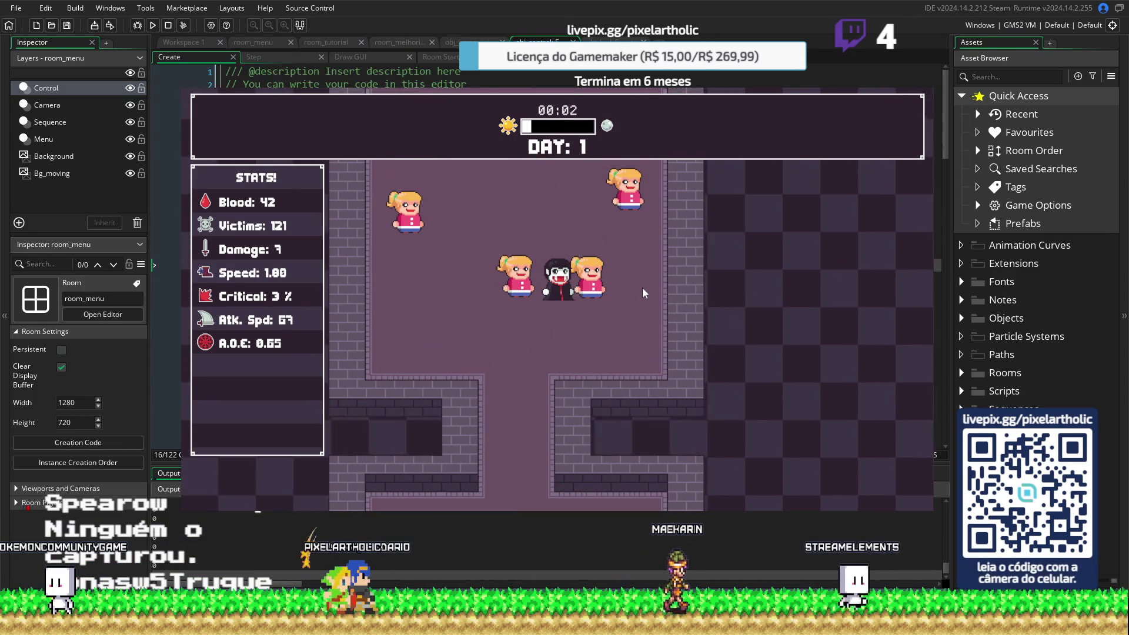
Buy a second area-of-attack level for A.O.E. 0.68, play a day, and reopen upgrades
{"action": "left_click", "coordinate": [416, 189]}
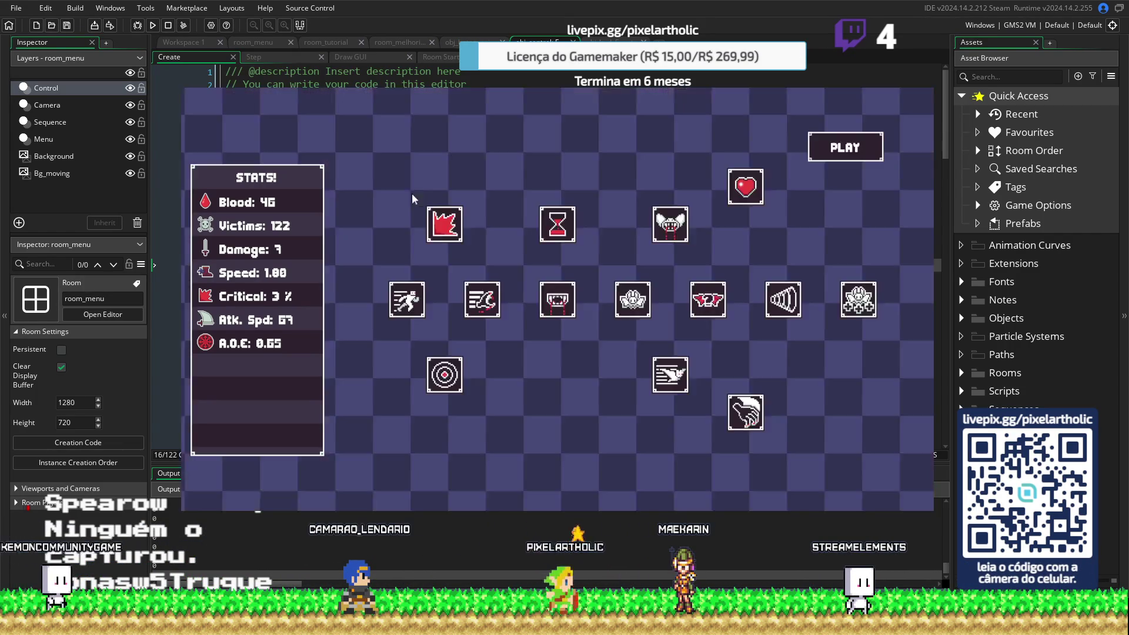
{"action": "left_click", "coordinate": [454, 385]}
{"action": "left_click", "coordinate": [844, 147]}
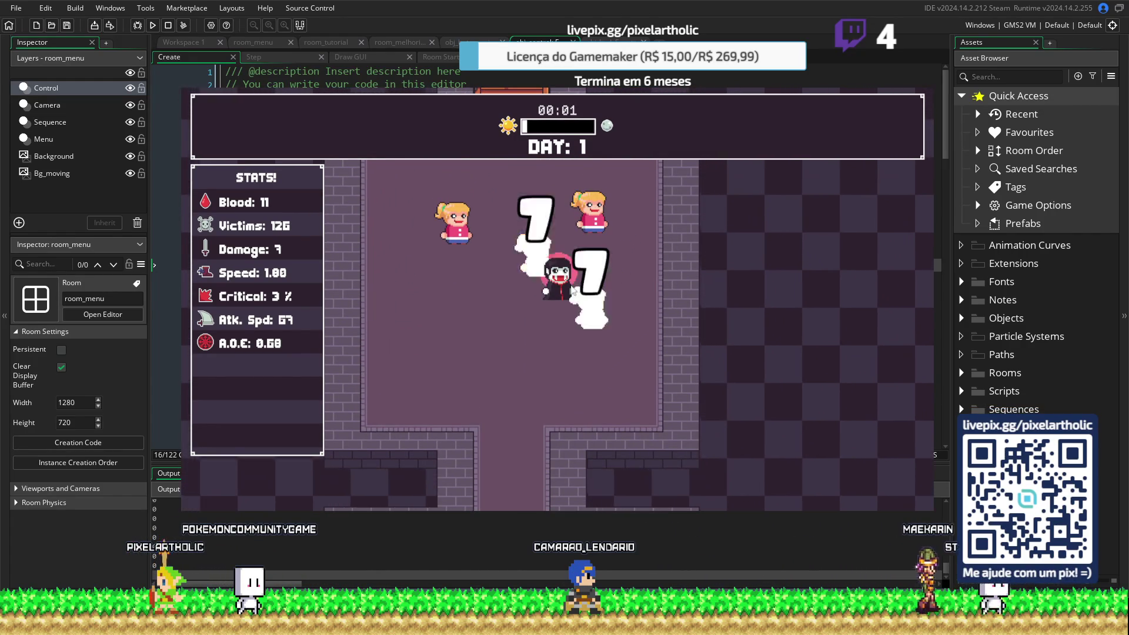
{"action": "left_click", "coordinate": [711, 187]}
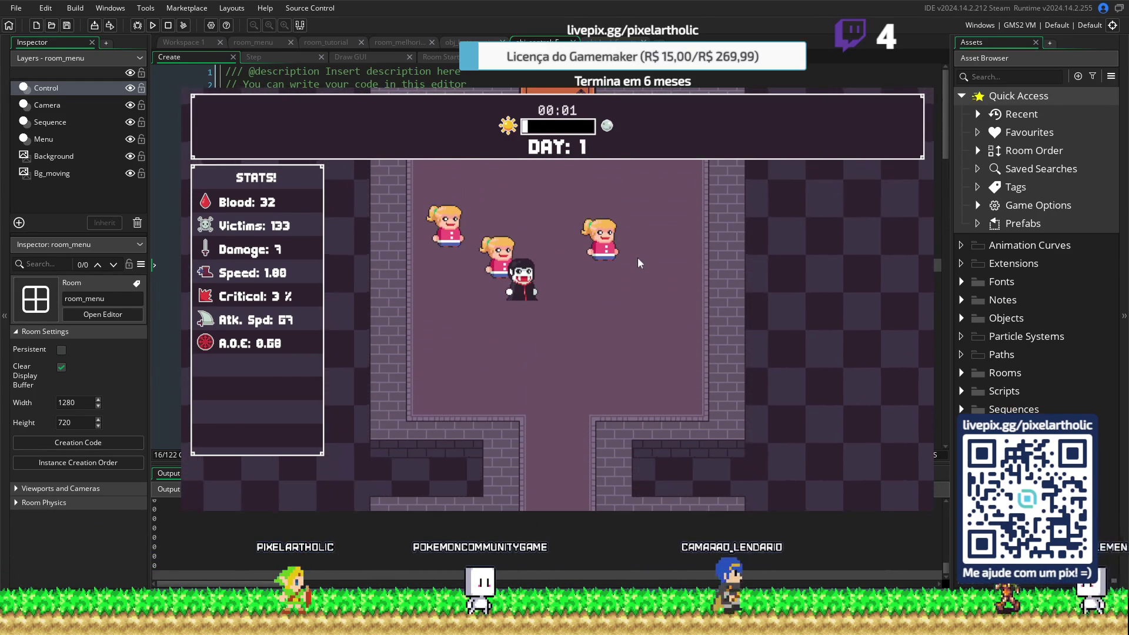
{"action": "left_click", "coordinate": [432, 184]}
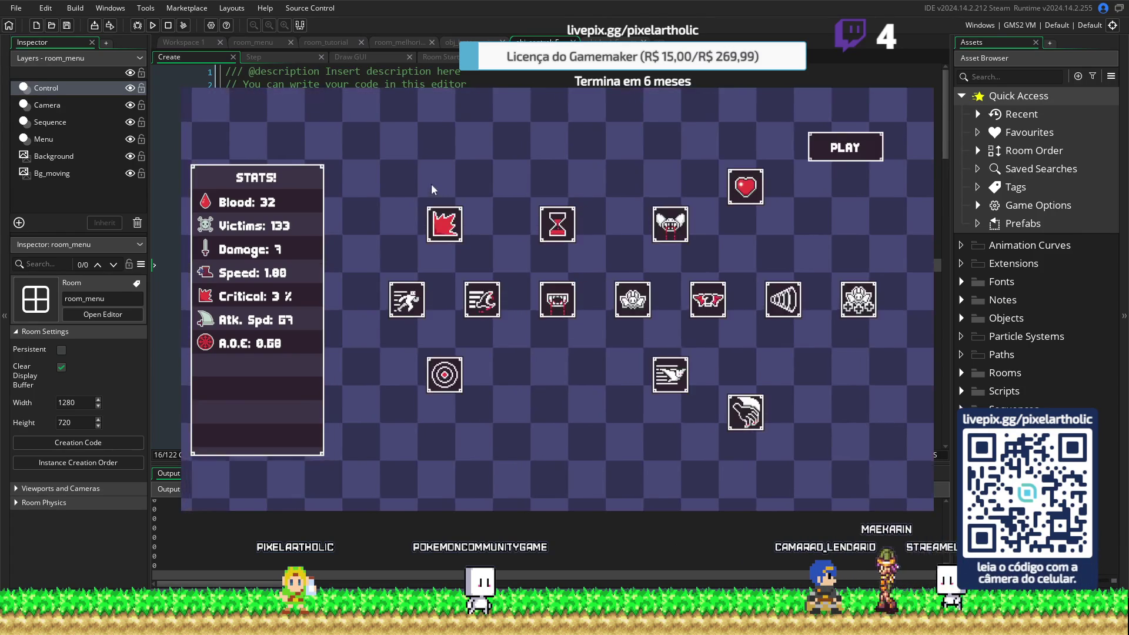
Buy the Critical upgrade and play through the next day
{"action": "left_click", "coordinate": [462, 226]}
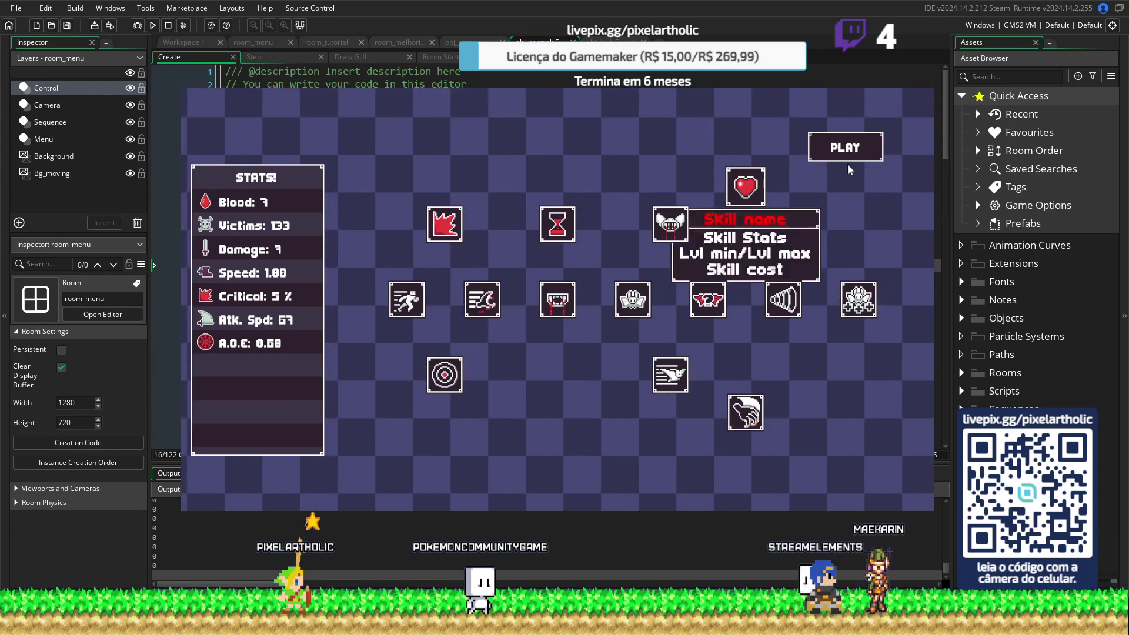
{"action": "left_click", "coordinate": [854, 158]}
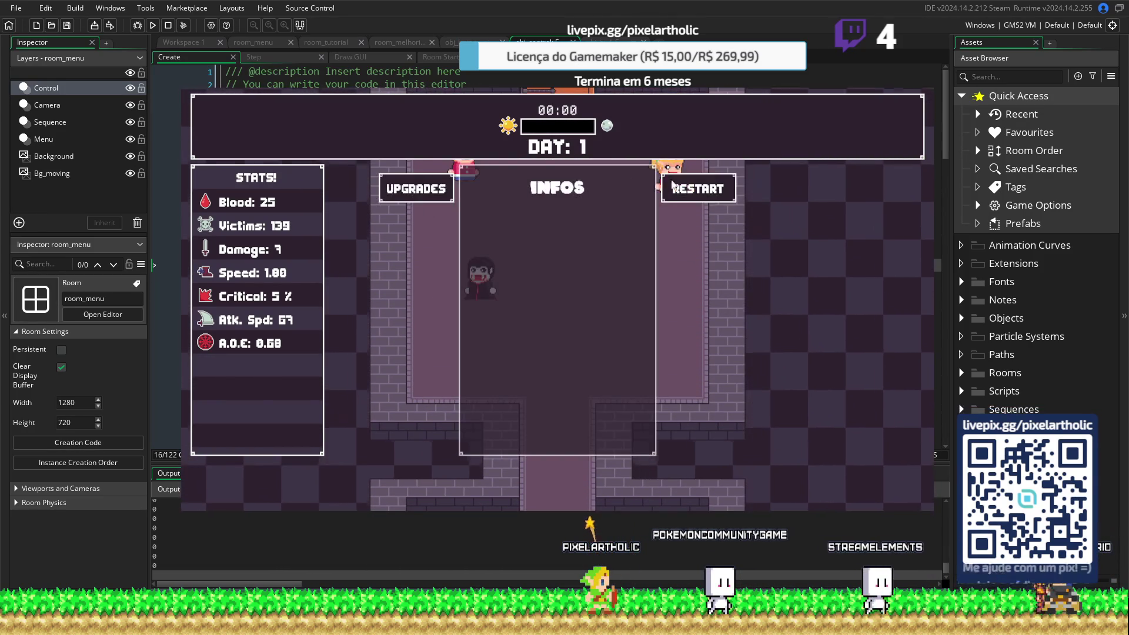
{"action": "left_click", "coordinate": [691, 188]}
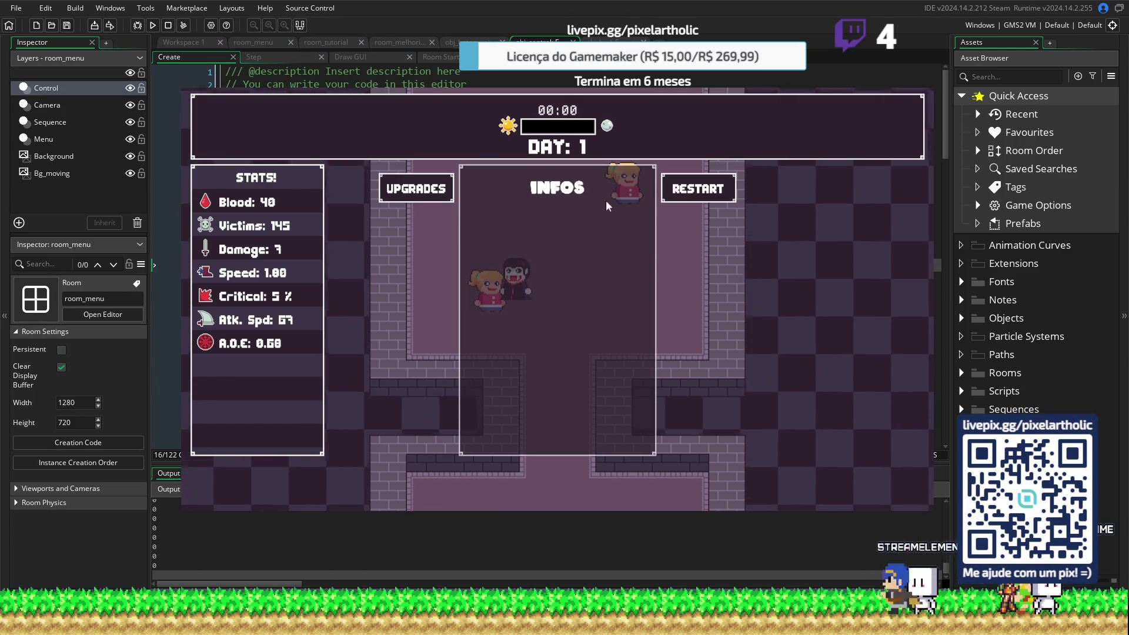
Look over the upgrade skills without buying, then start another day
{"action": "left_click", "coordinate": [442, 188]}
{"action": "mouse_move", "coordinate": [568, 235]}
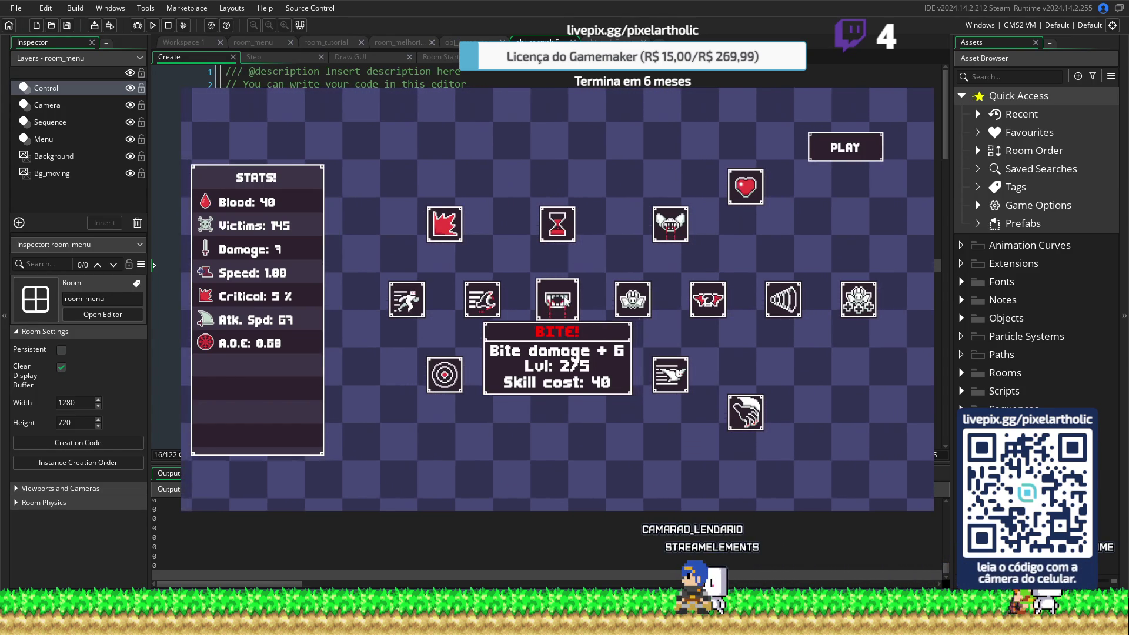
{"action": "mouse_move", "coordinate": [629, 326]}
{"action": "mouse_move", "coordinate": [494, 302]}
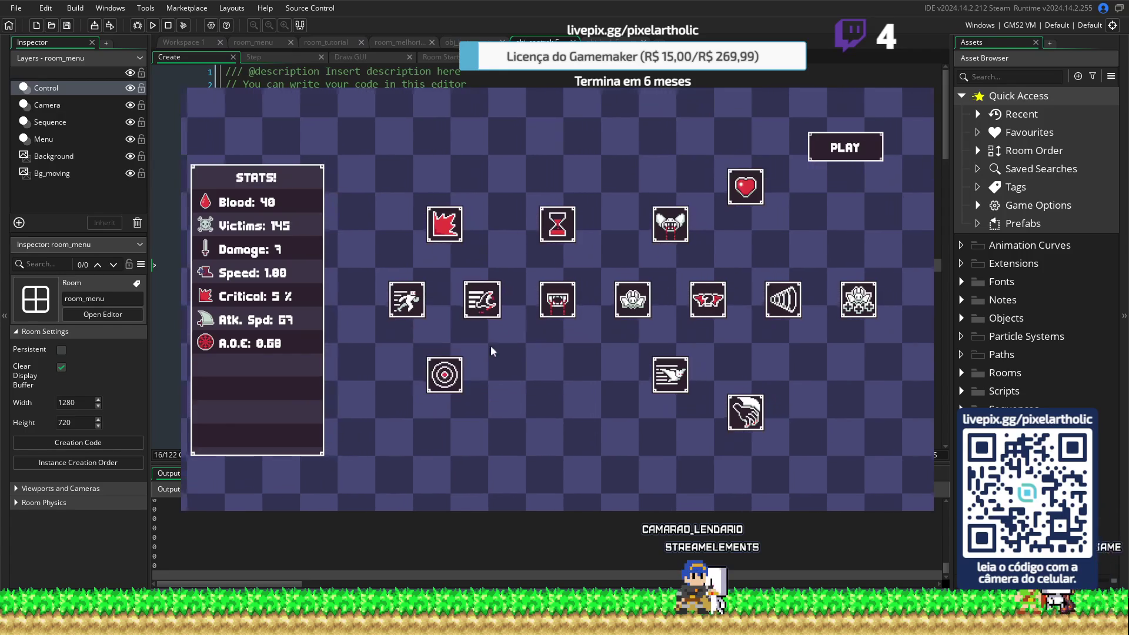
{"action": "mouse_move", "coordinate": [457, 370]}
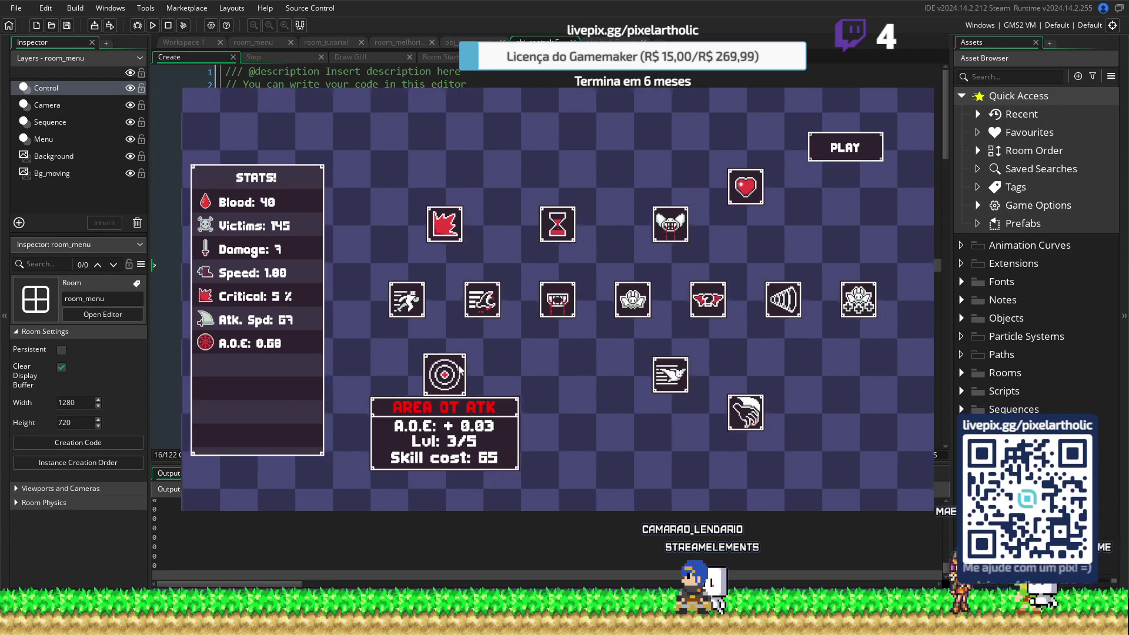
{"action": "mouse_move", "coordinate": [410, 301]}
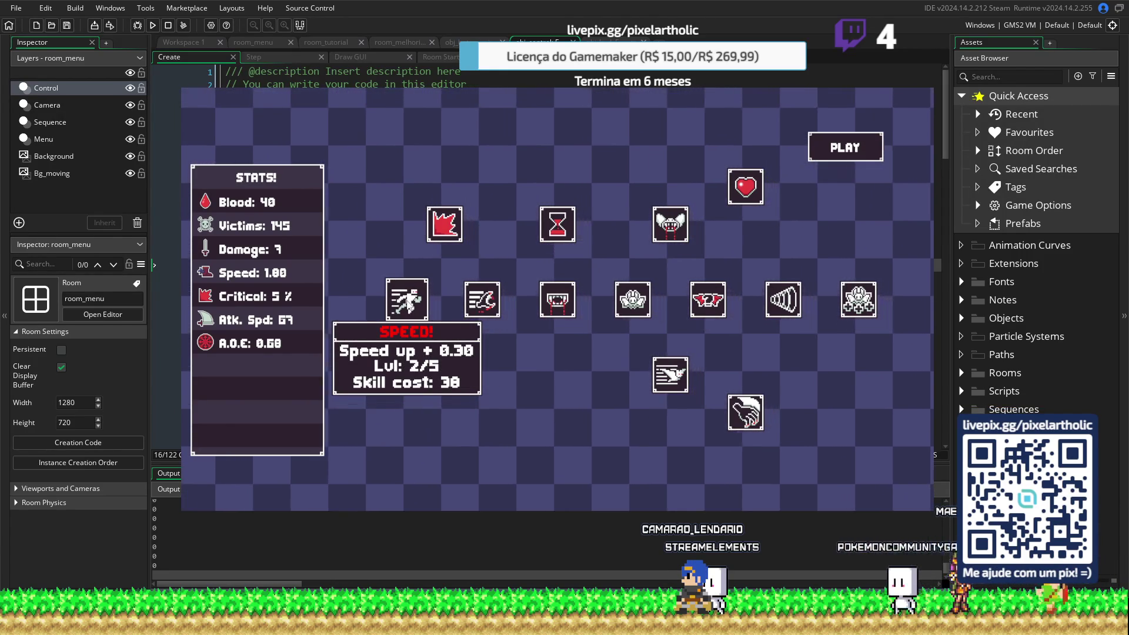
{"action": "mouse_move", "coordinate": [516, 241]}
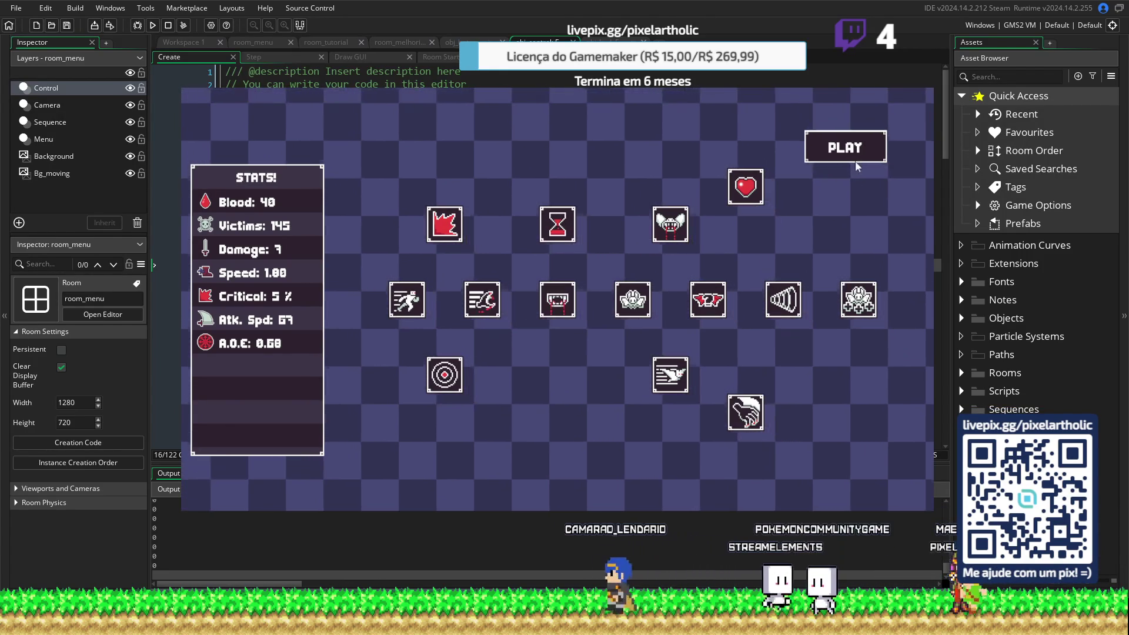
{"action": "left_click", "coordinate": [868, 156]}
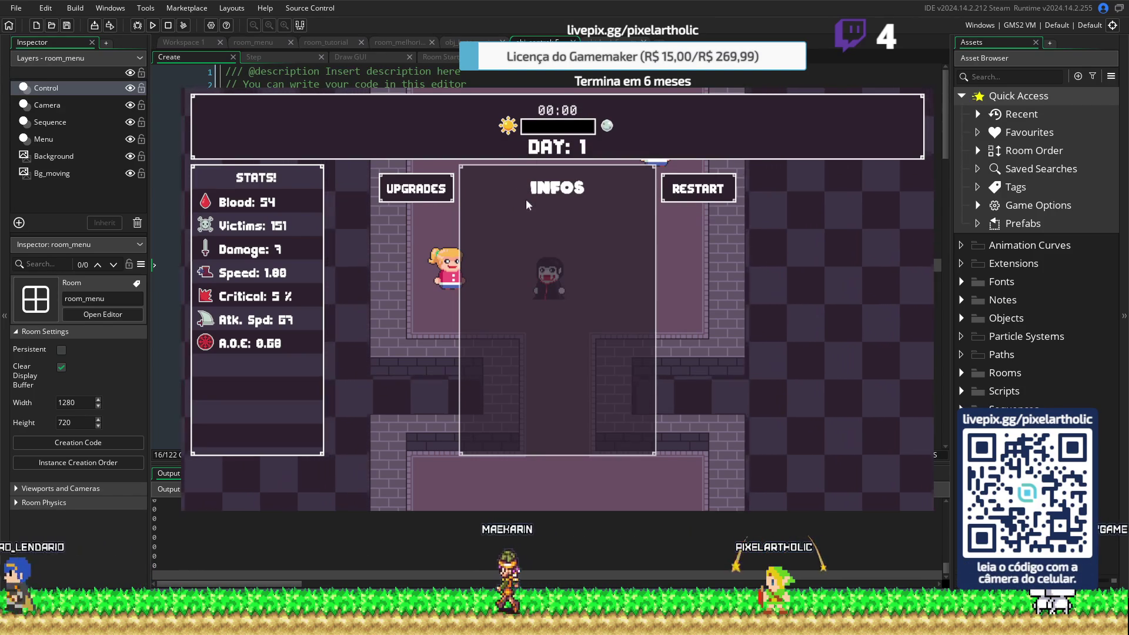
Buy the Time upgrade for two extra seconds and steer the vampire through the door to the room above
{"action": "left_click", "coordinate": [417, 188]}
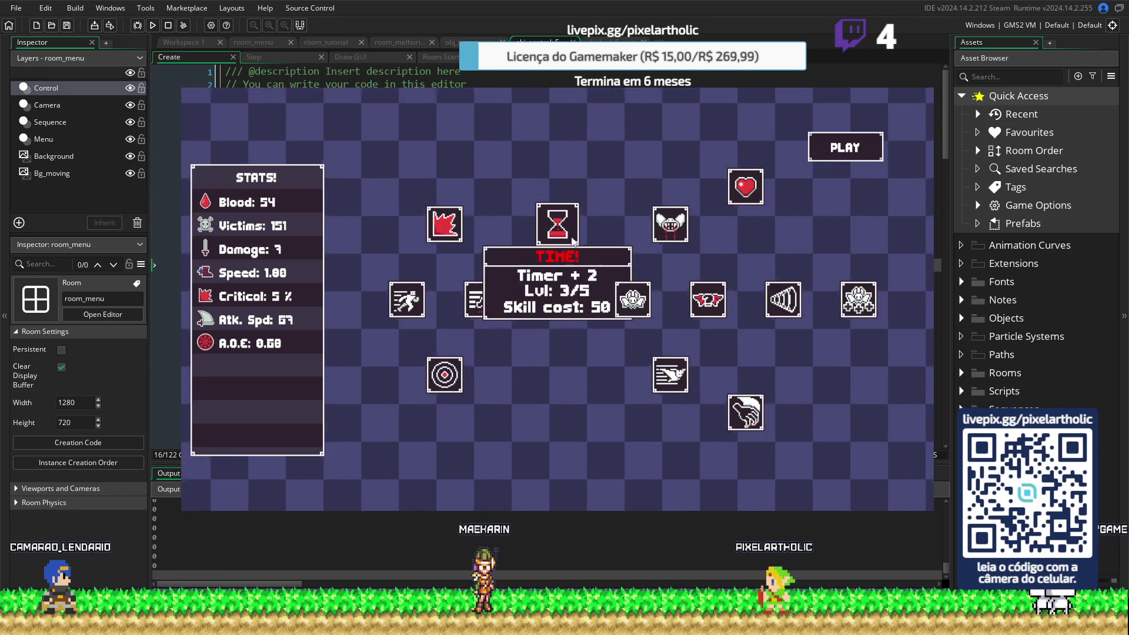
{"action": "left_click", "coordinate": [553, 231]}
{"action": "left_click", "coordinate": [848, 151]}
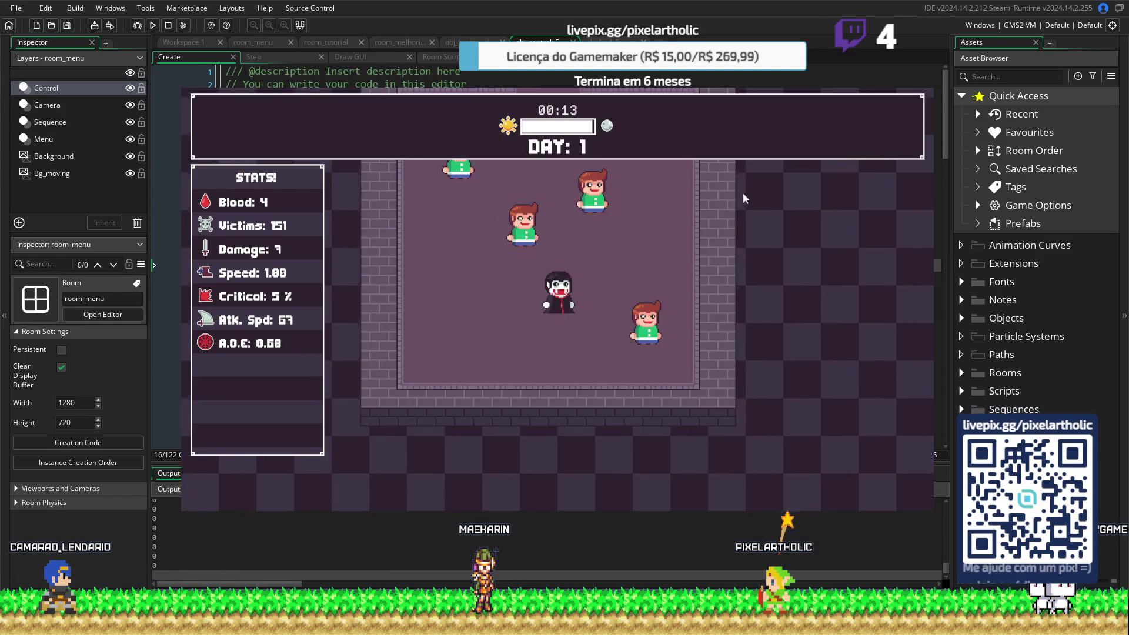
{"action": "key", "text": "w"}
{"action": "key", "text": "a"}
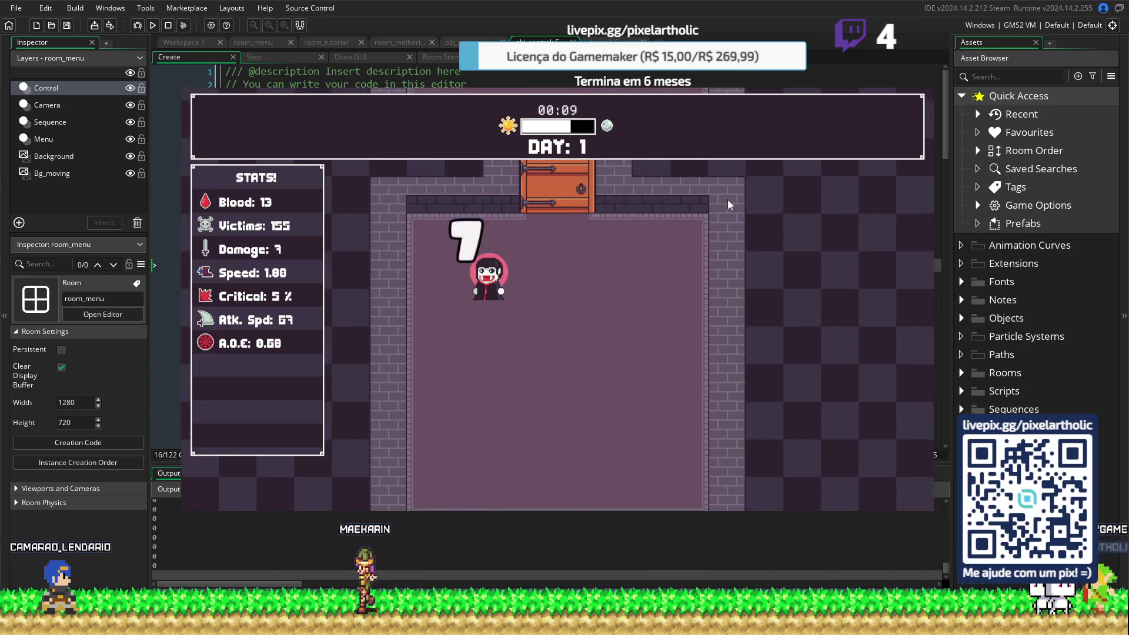
{"action": "key", "text": "w"}
{"action": "key", "text": "d"}
{"action": "key", "text": "w"}
{"action": "key", "text": "d"}
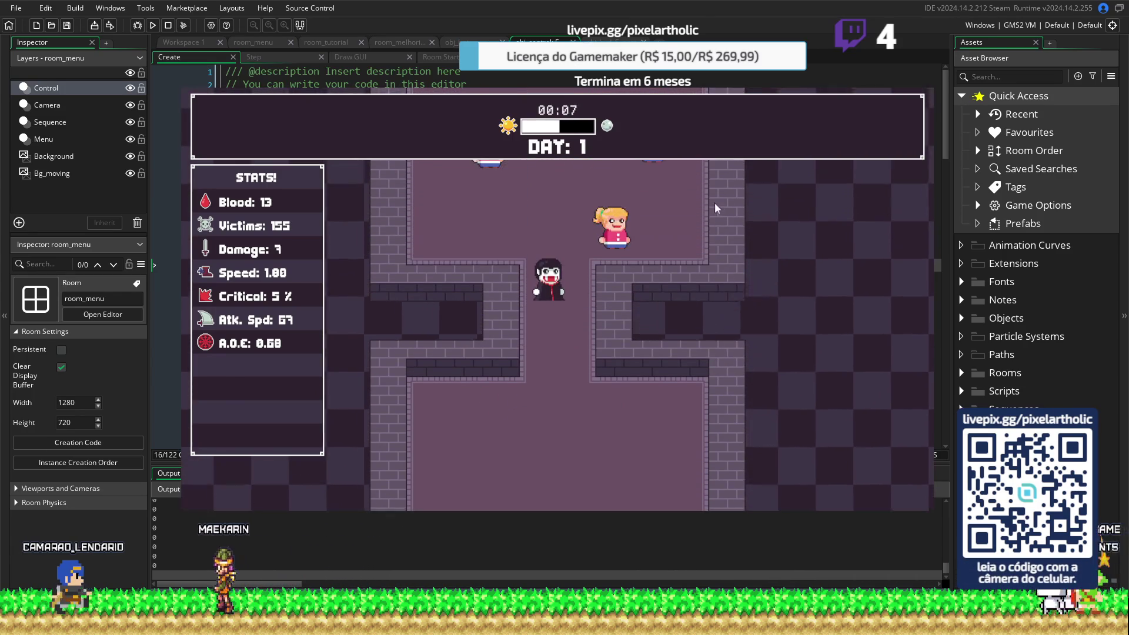
{"action": "key", "text": "w"}
{"action": "key", "text": "d"}
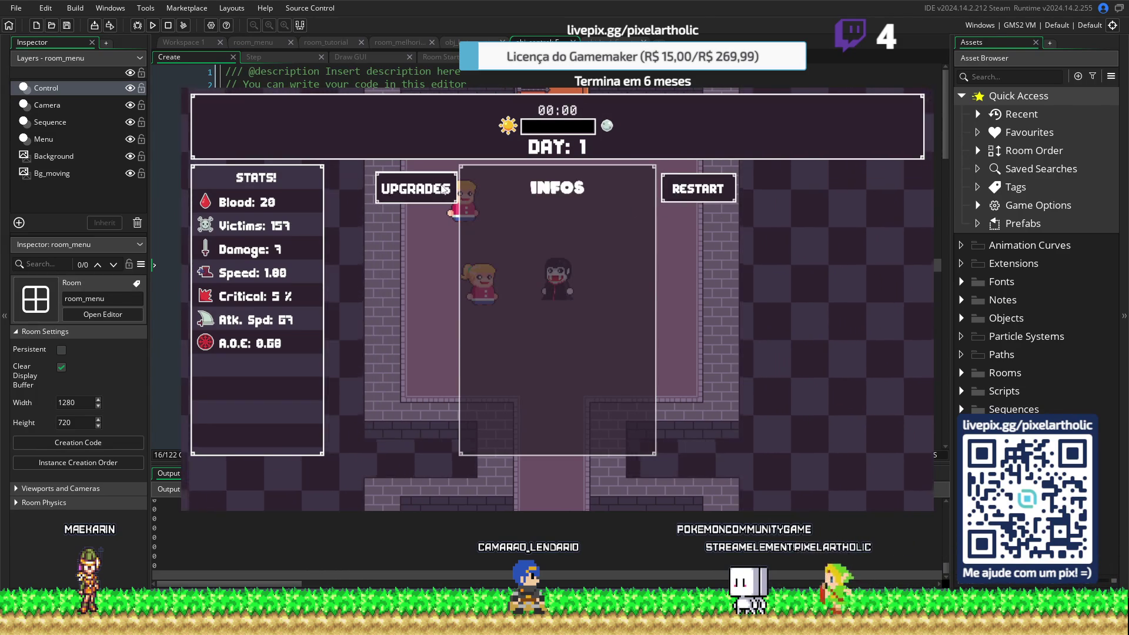
Play two more days and come back to the upgrades screen
{"action": "left_click", "coordinate": [445, 188]}
{"action": "left_click", "coordinate": [845, 144]}
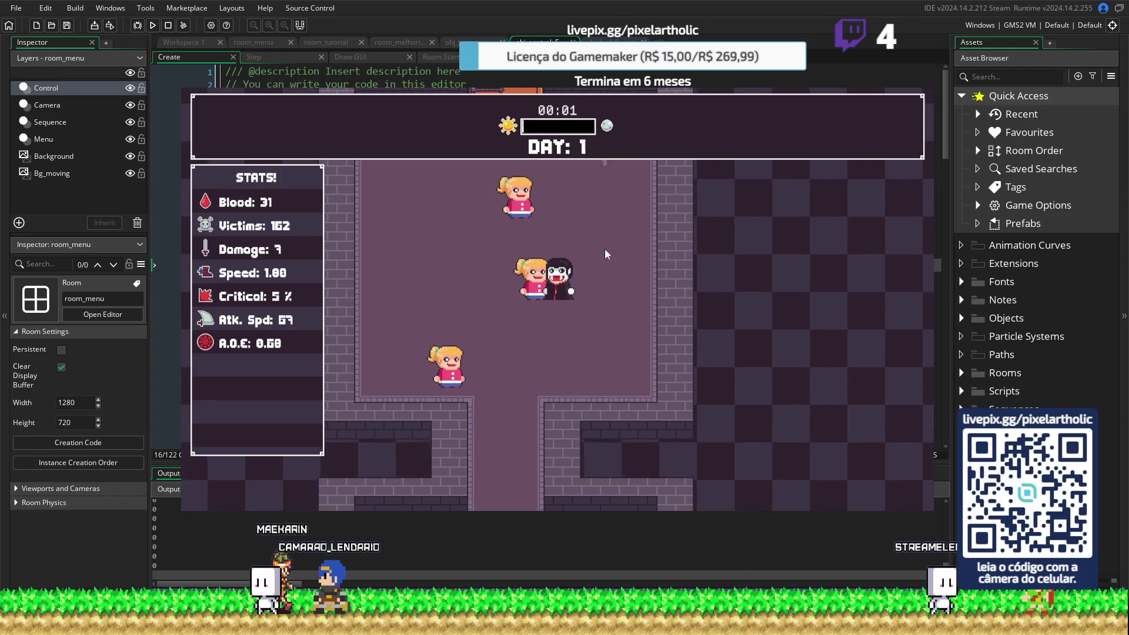
{"action": "left_click", "coordinate": [703, 191]}
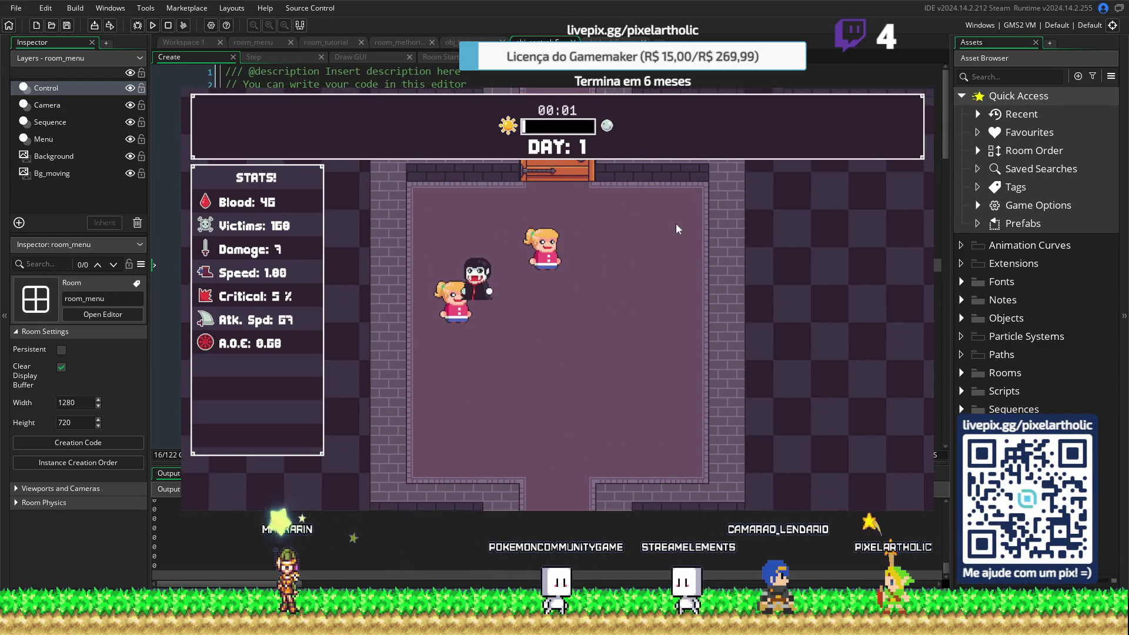
{"action": "left_click", "coordinate": [438, 187]}
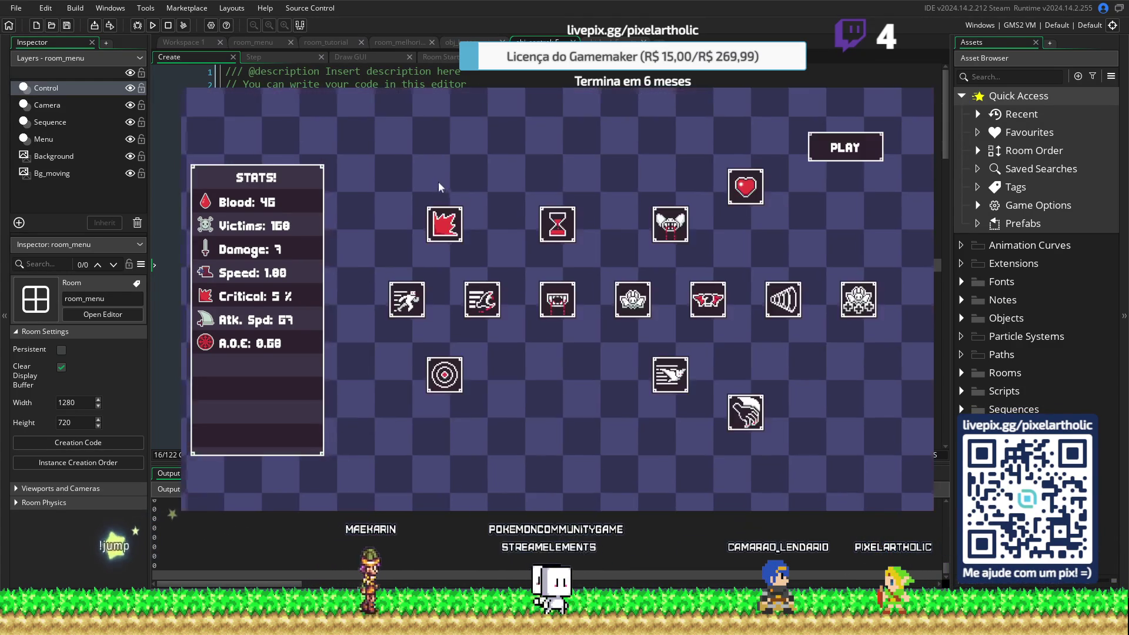
{"action": "mouse_move", "coordinate": [453, 374]}
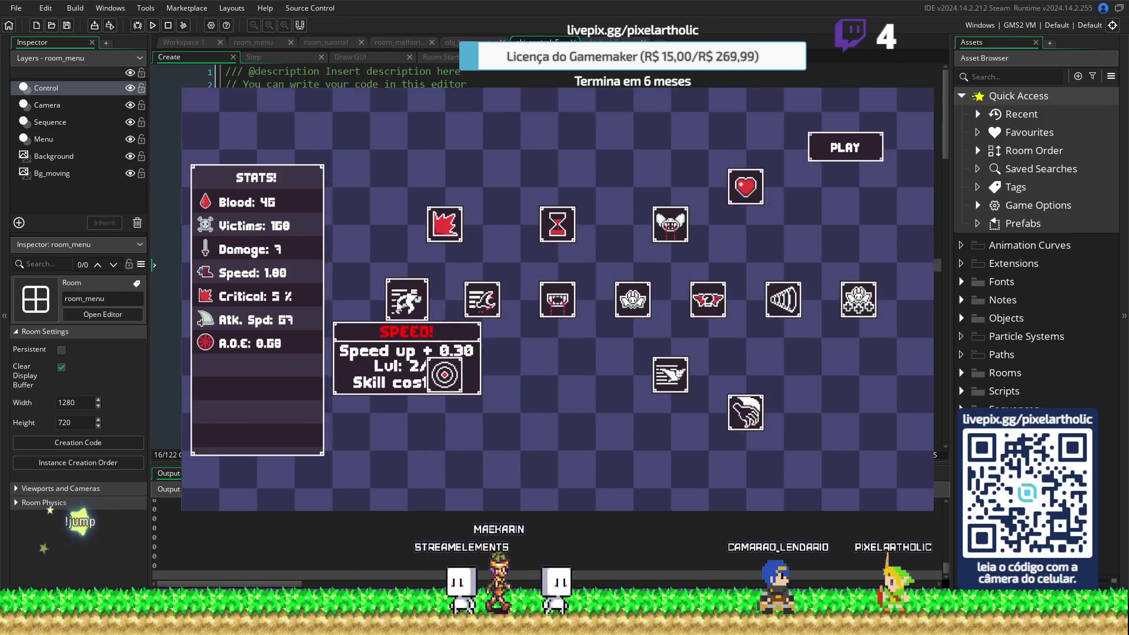
{"action": "mouse_move", "coordinate": [504, 296]}
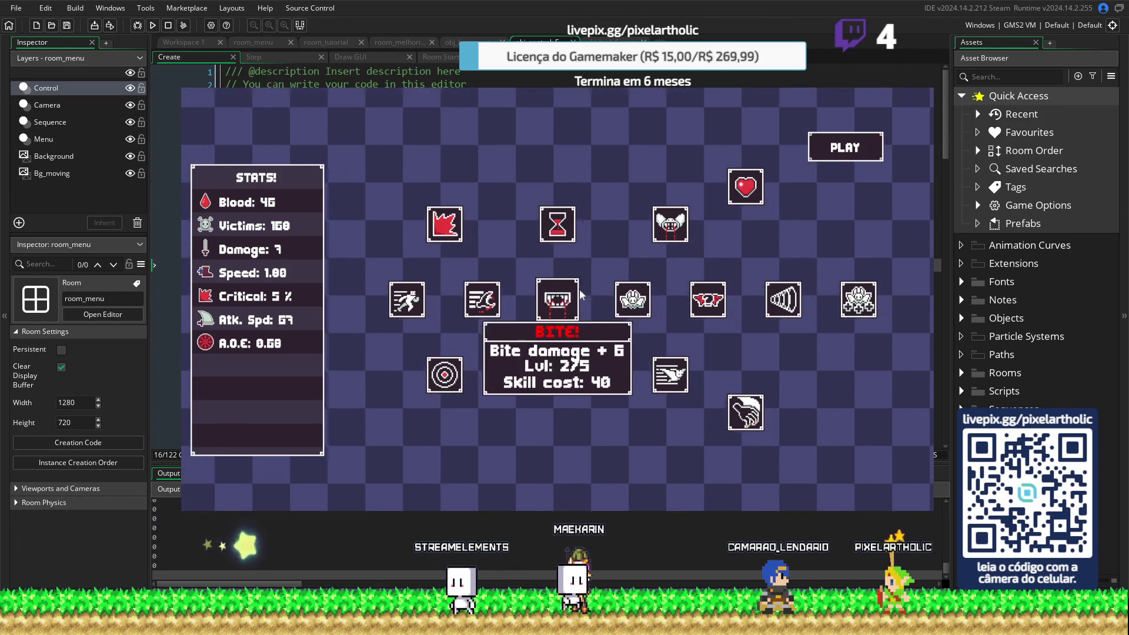
Buy the Bite skill for Damage 13, then play two days and reopen upgrades
{"action": "left_click", "coordinate": [557, 300]}
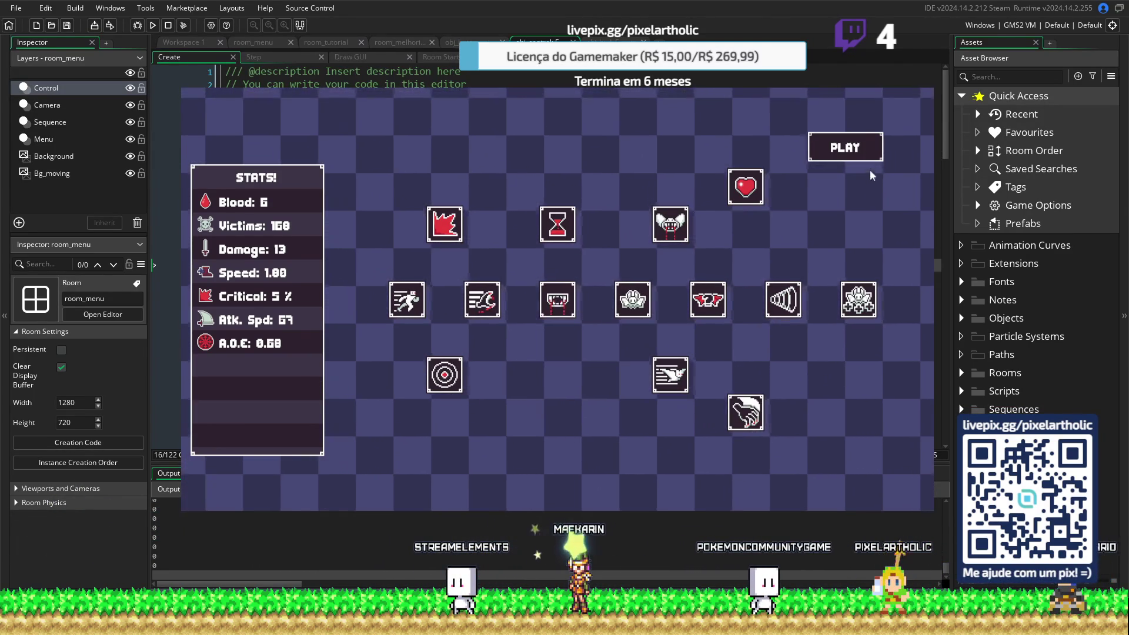
{"action": "left_click", "coordinate": [865, 151]}
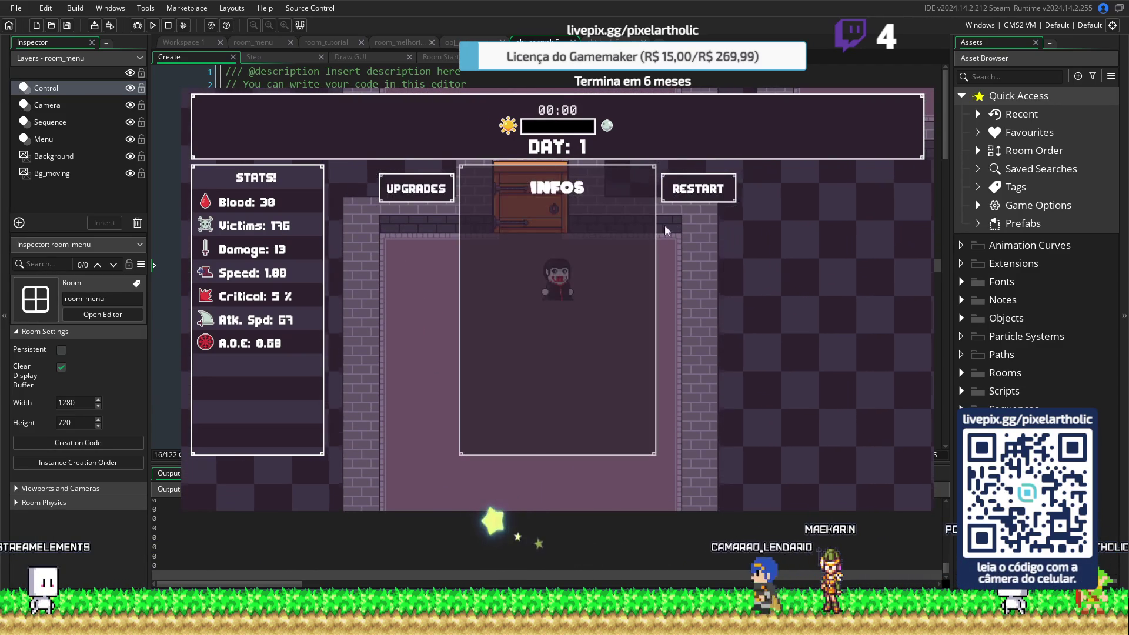
{"action": "left_click", "coordinate": [451, 196]}
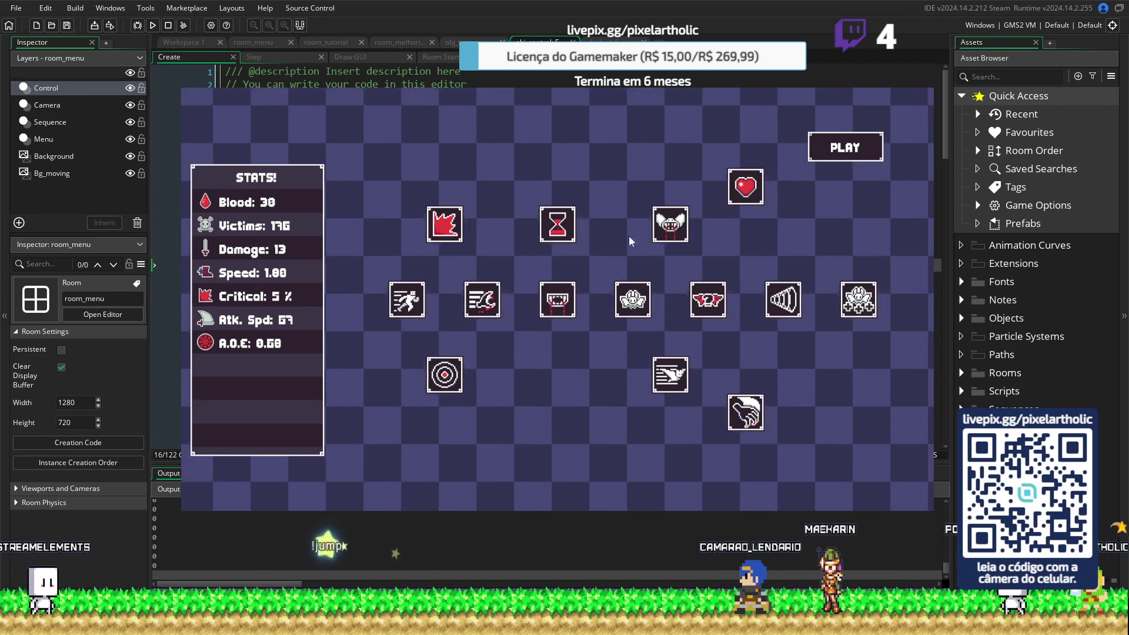
{"action": "left_click", "coordinate": [849, 150]}
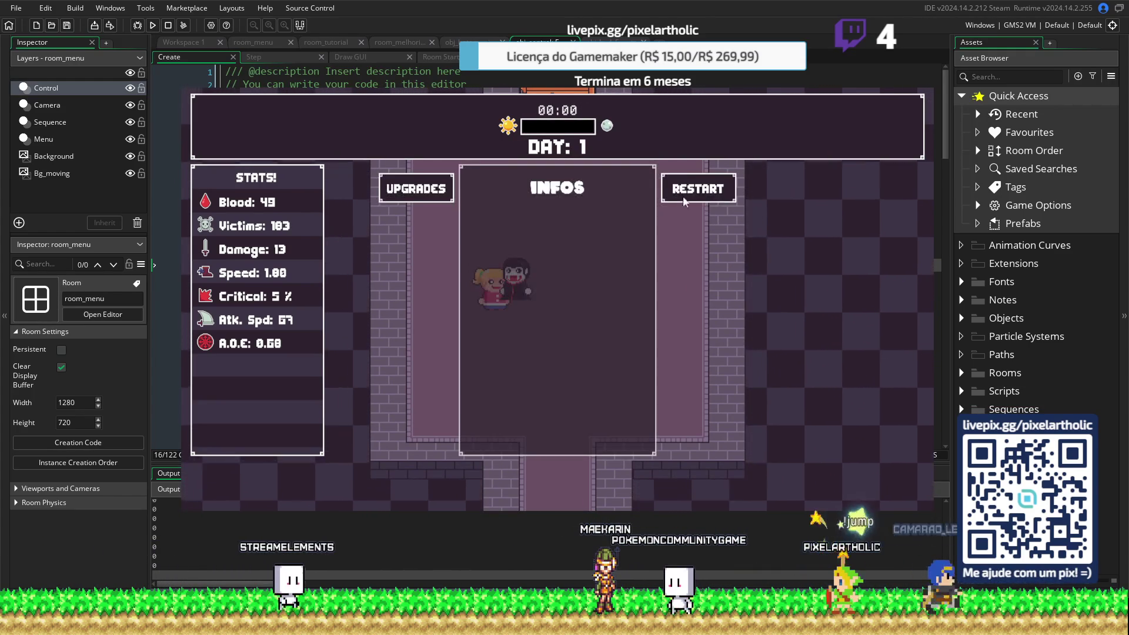
{"action": "left_click", "coordinate": [675, 188]}
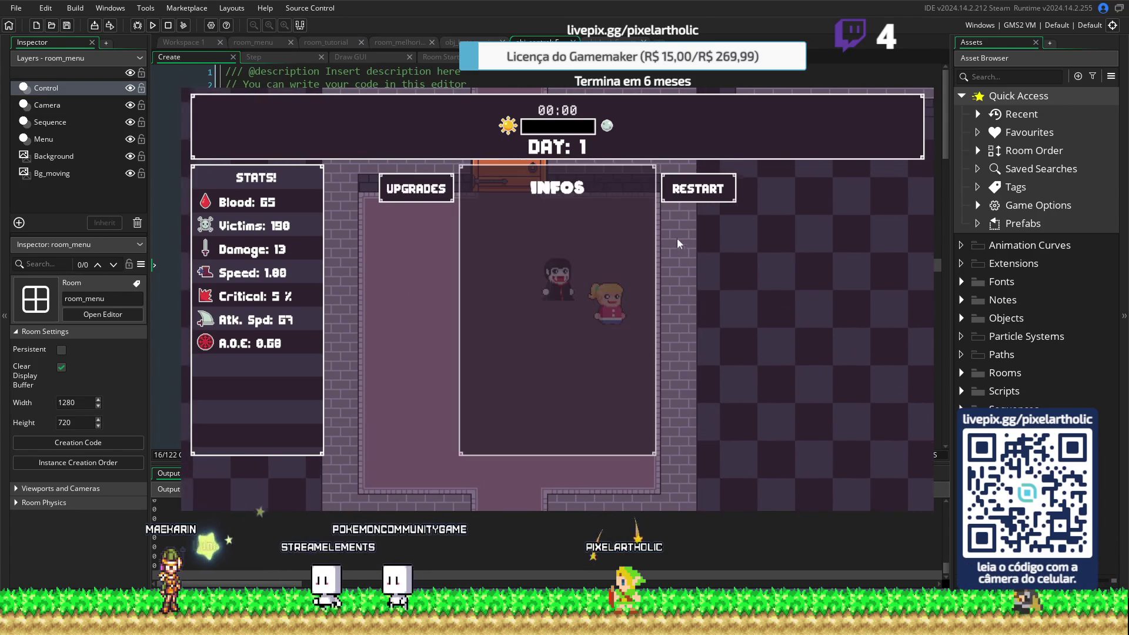
{"action": "left_click", "coordinate": [425, 182]}
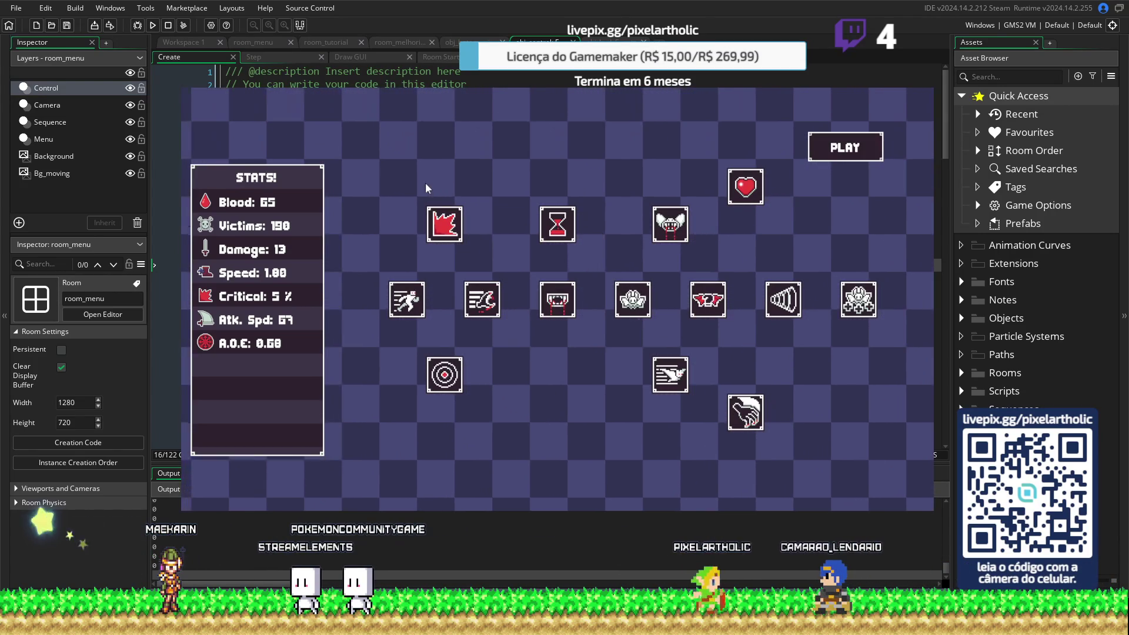
Upgrade area of attack to level 4 (A.O.E. 0.70) and start the next day
{"action": "mouse_move", "coordinate": [562, 235]}
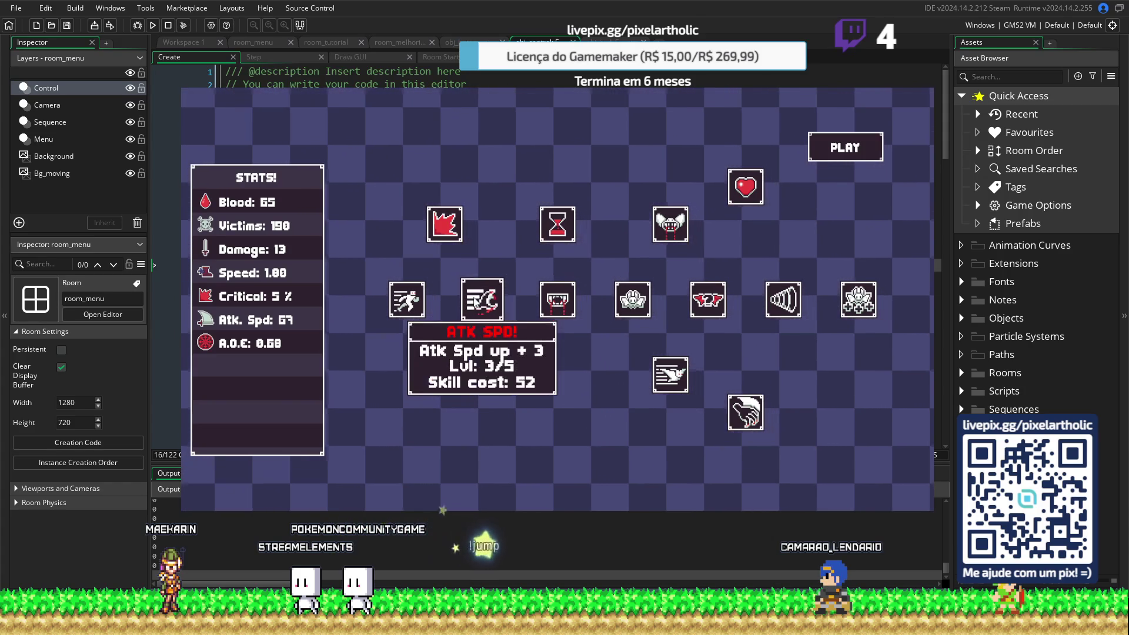
{"action": "mouse_move", "coordinate": [388, 306]}
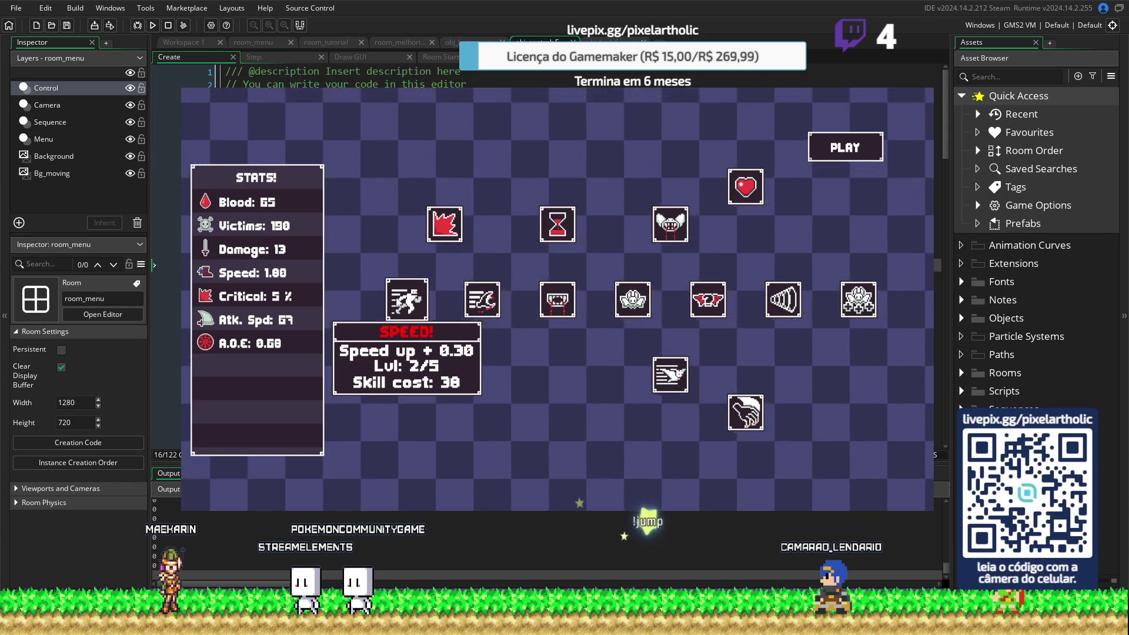
{"action": "mouse_move", "coordinate": [483, 304]}
{"action": "mouse_move", "coordinate": [444, 374]}
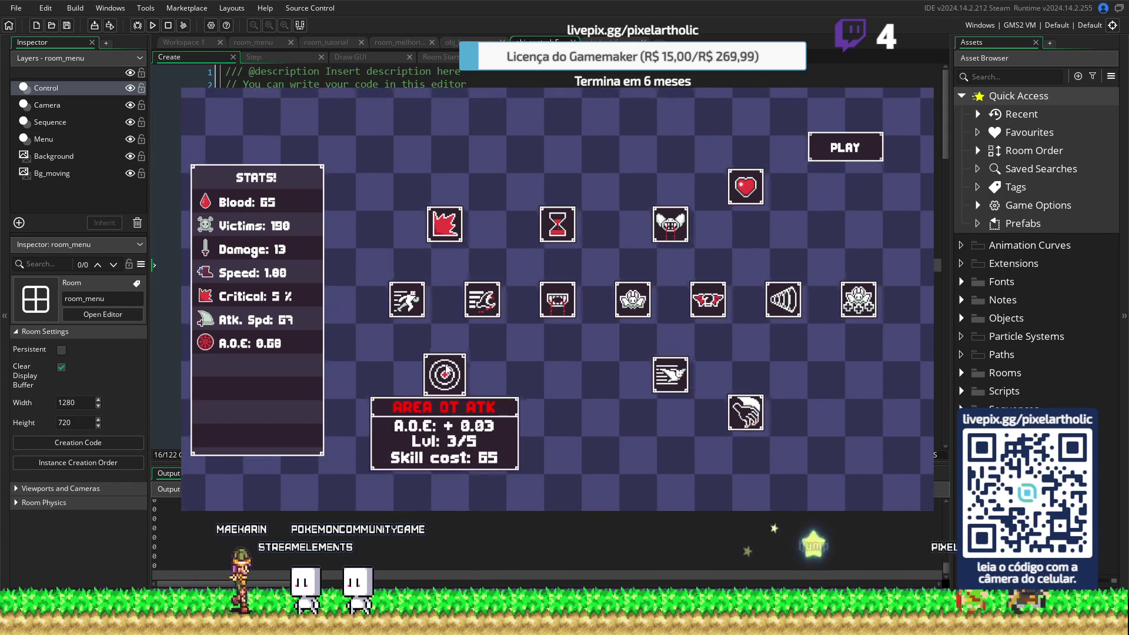
{"action": "left_click", "coordinate": [445, 374]}
{"action": "left_click", "coordinate": [819, 158]}
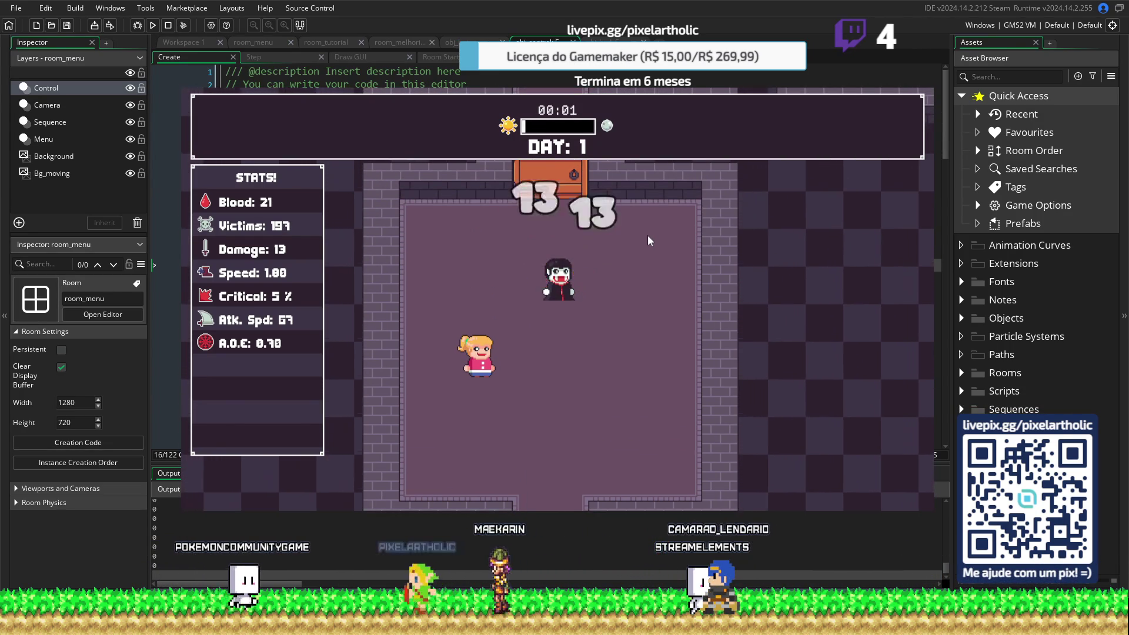
Play one more day, reach the upgrades screen, and close the running game
{"action": "left_click", "coordinate": [704, 194]}
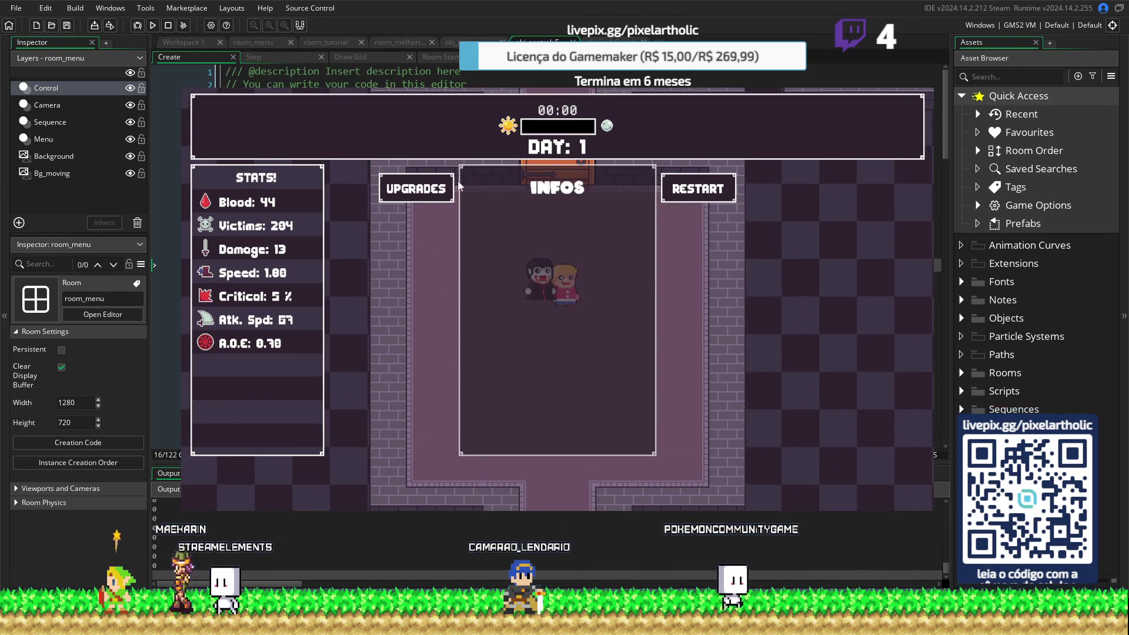
{"action": "left_click", "coordinate": [415, 188]}
{"action": "mouse_move", "coordinate": [556, 306]}
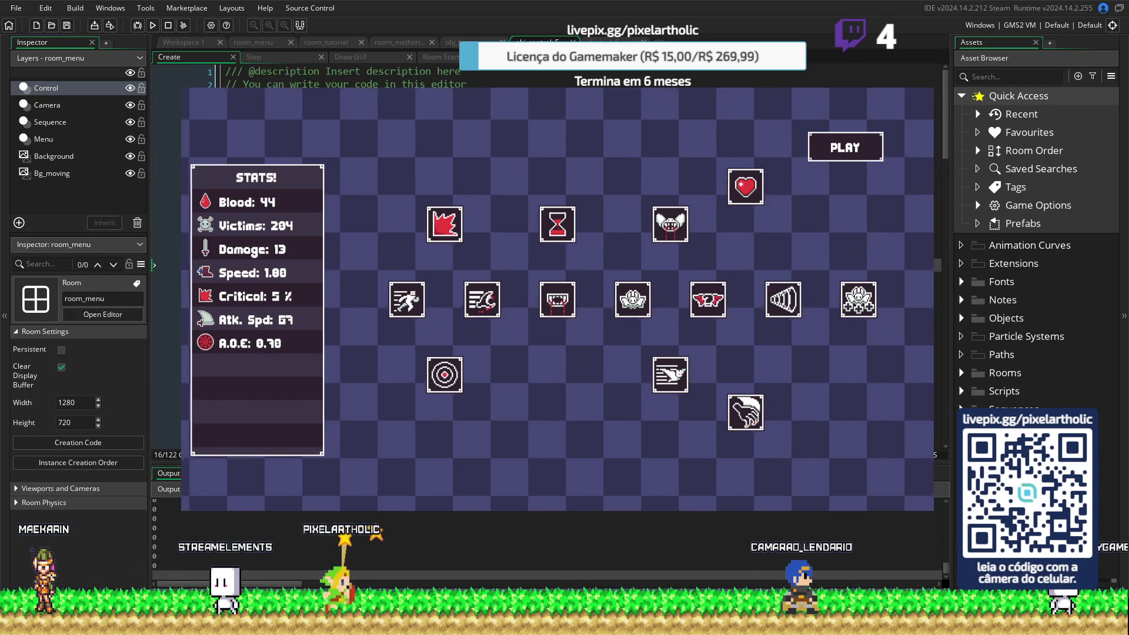
{"action": "key", "text": "Escape"}
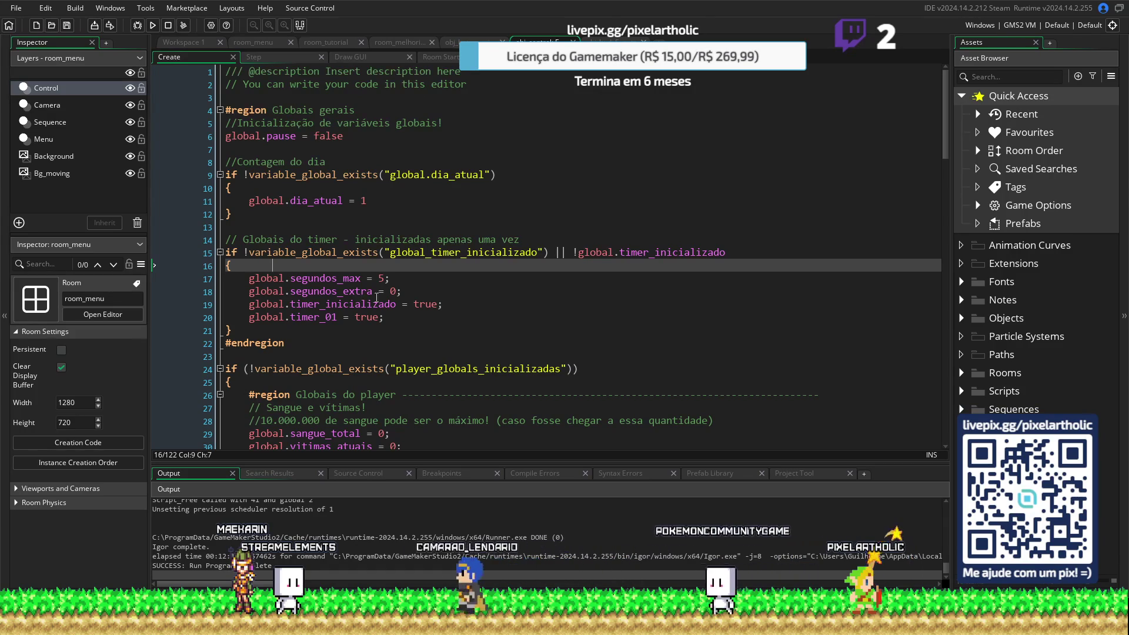
Change global.sangue_total on line 29 to 10000 and rebuild the game with F5
{"action": "scroll", "coordinate": [383, 291], "scroll_direction": "down", "scroll_amount": 1}
{"action": "left_click", "coordinate": [380, 410]}
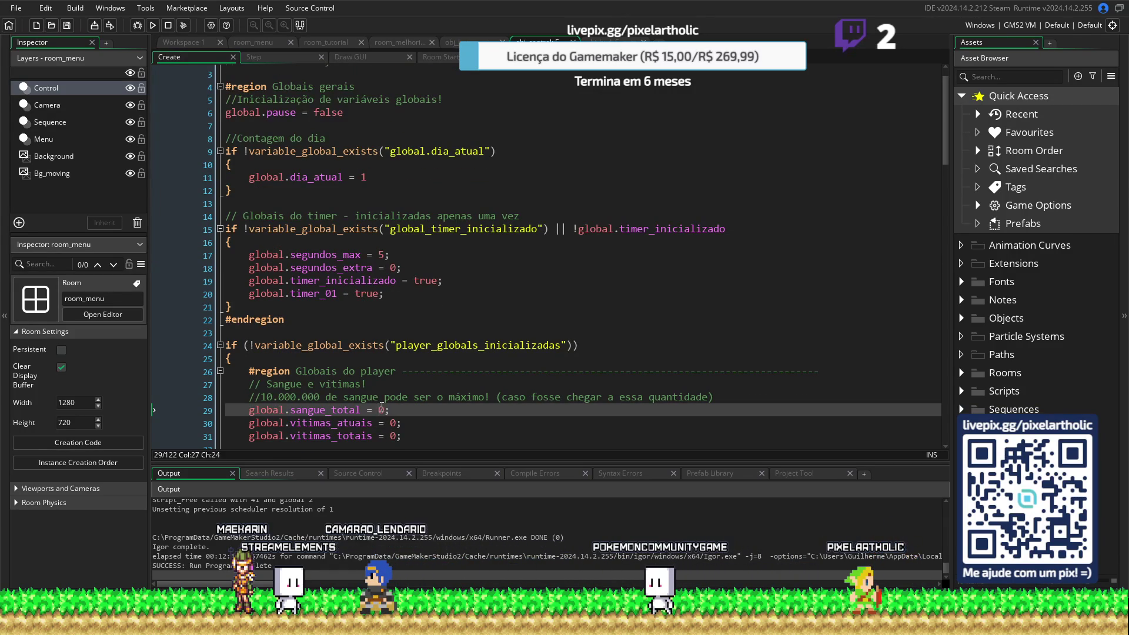
{"action": "type", "text": "1000"}
{"action": "key", "text": "F5"}
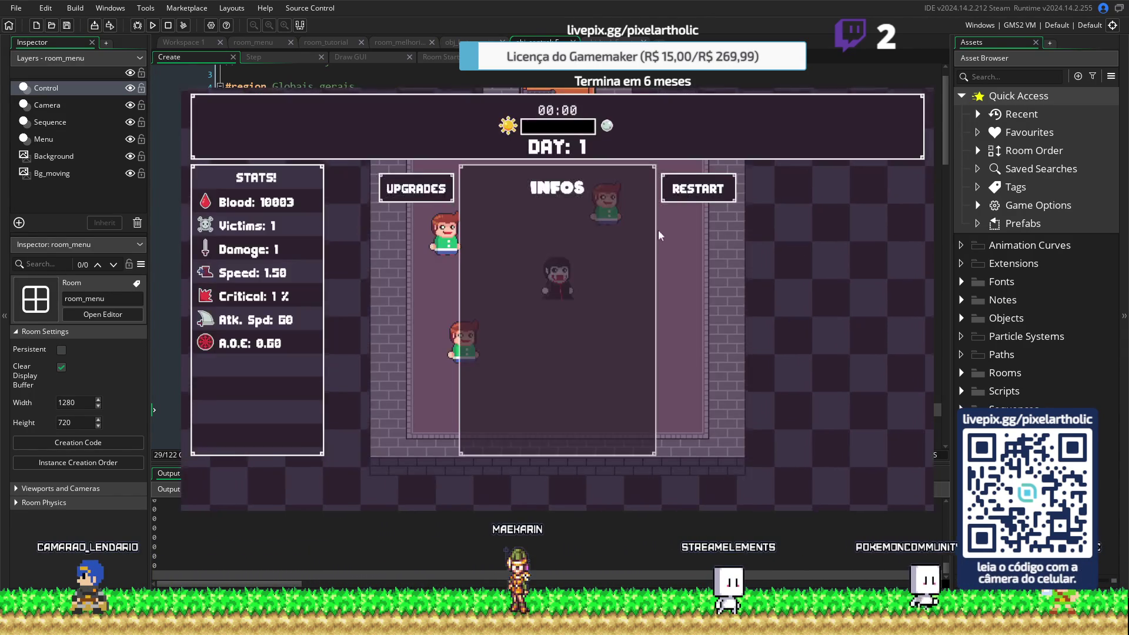
Buy two Bite levels between days while steering the vampire toward the victims
{"action": "left_click", "coordinate": [411, 200]}
{"action": "mouse_move", "coordinate": [555, 300]}
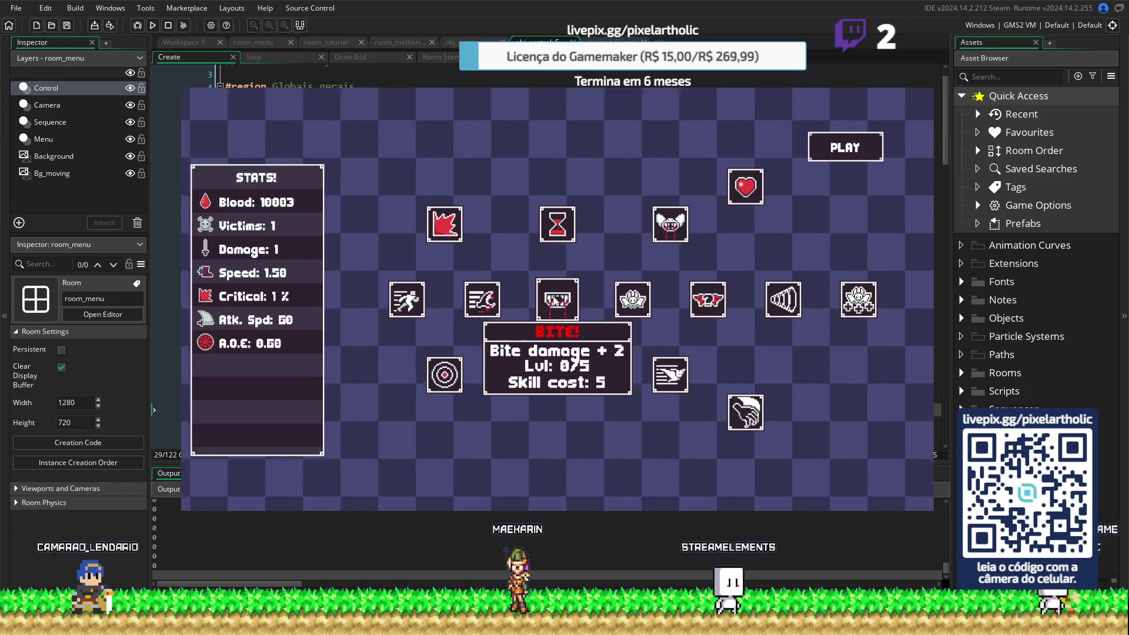
{"action": "left_click", "coordinate": [555, 300]}
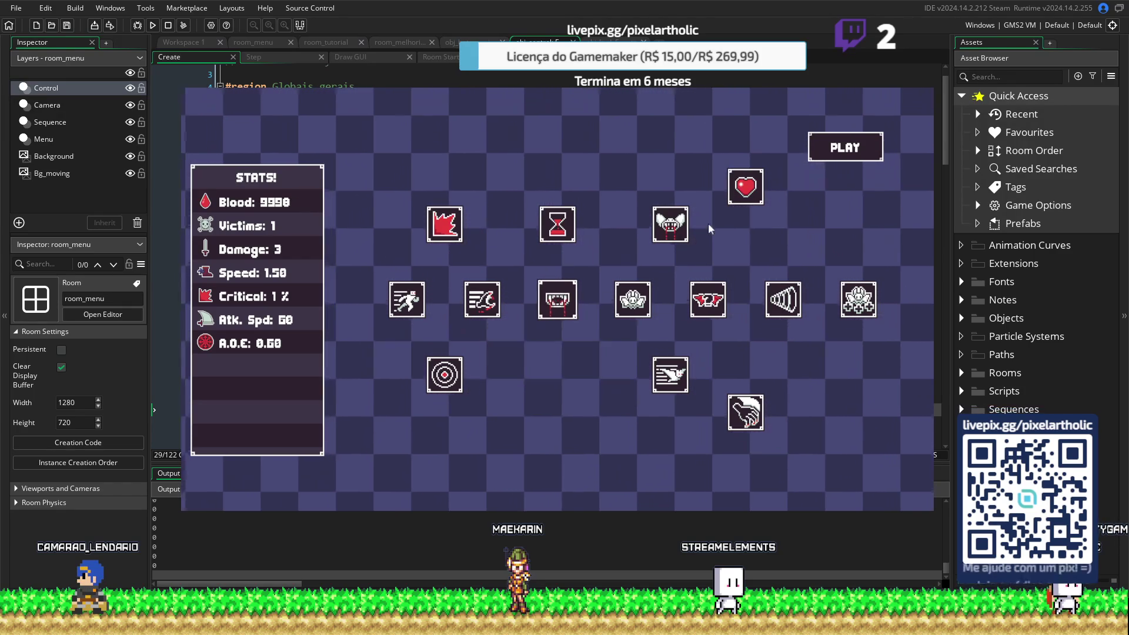
{"action": "left_click", "coordinate": [845, 148]}
{"action": "key", "text": "d"}
{"action": "key", "text": "w"}
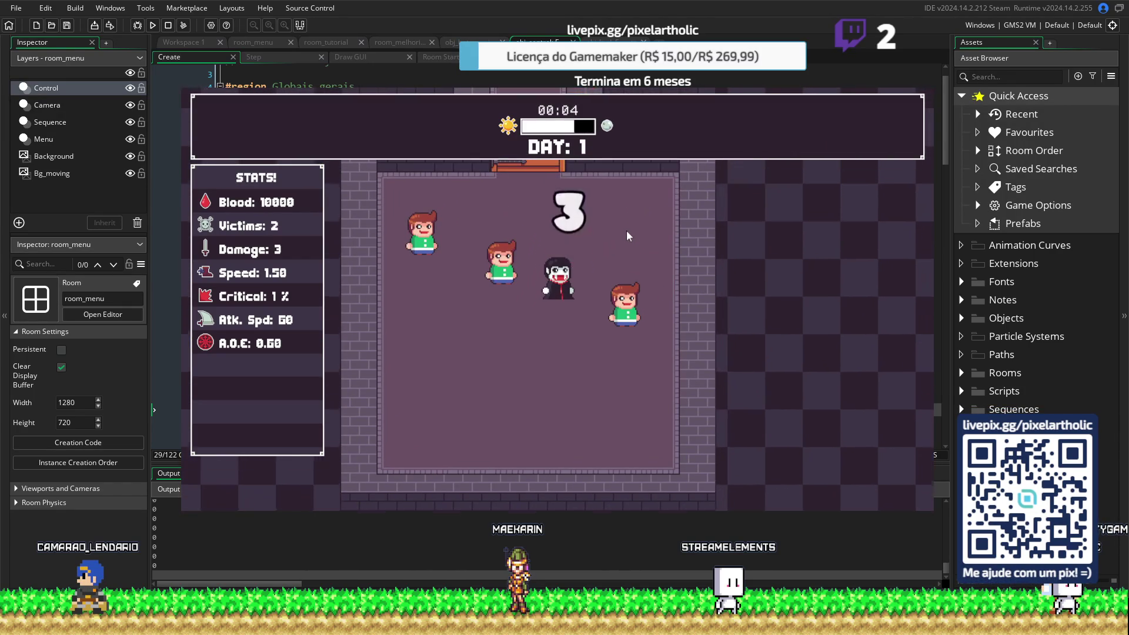
{"action": "key", "text": "w"}
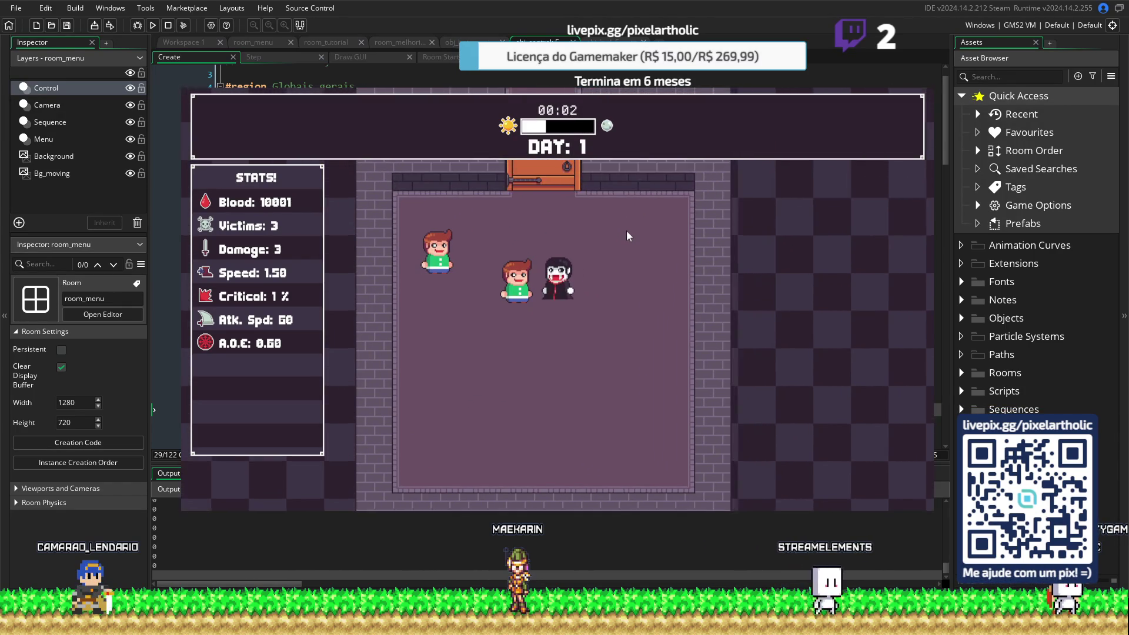
{"action": "key", "text": "a"}
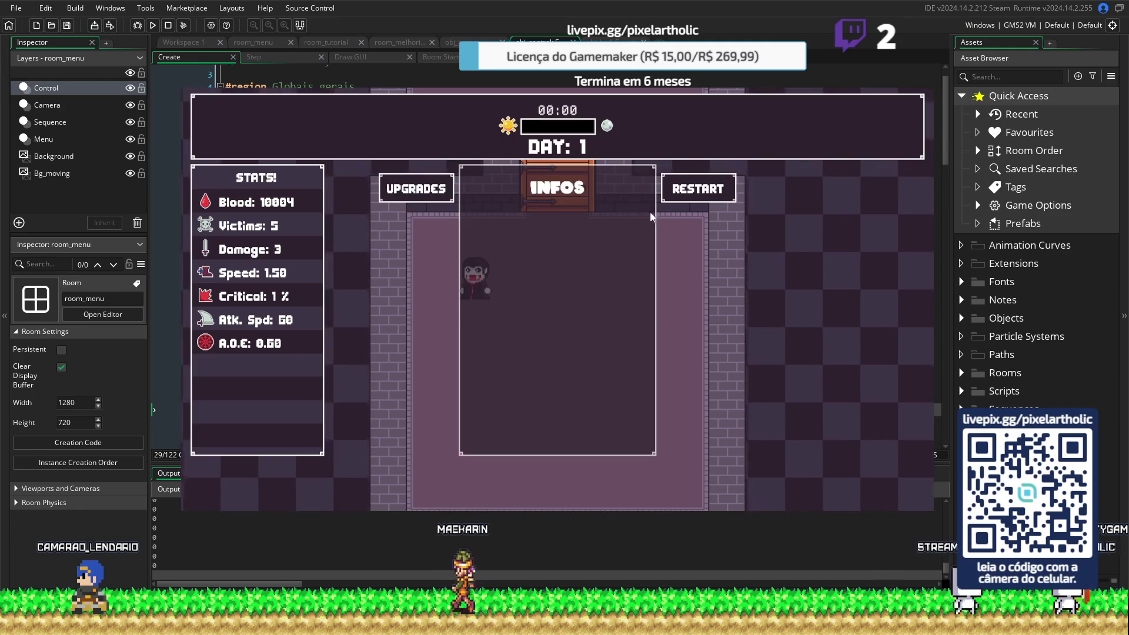
{"action": "left_click", "coordinate": [415, 189]}
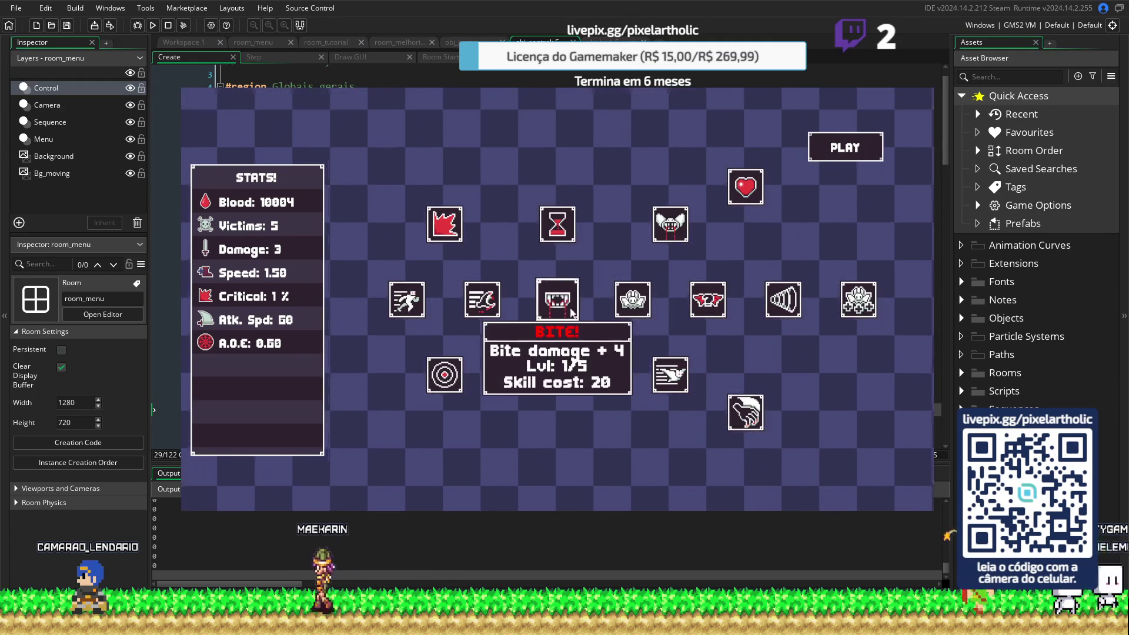
{"action": "left_click", "coordinate": [557, 306]}
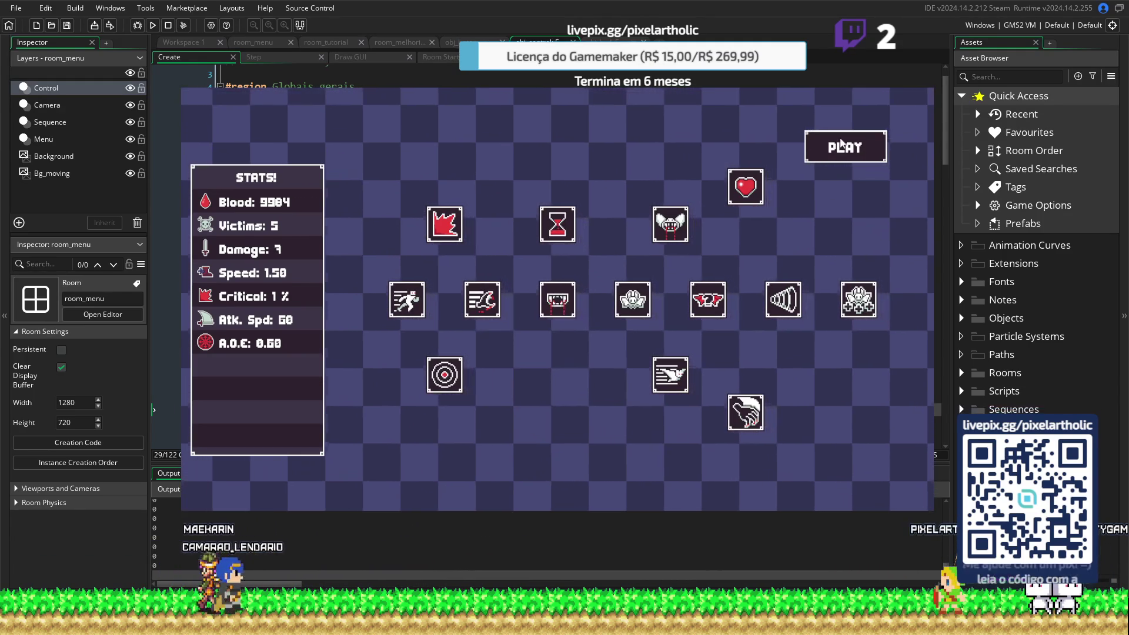
{"action": "left_click", "coordinate": [835, 145]}
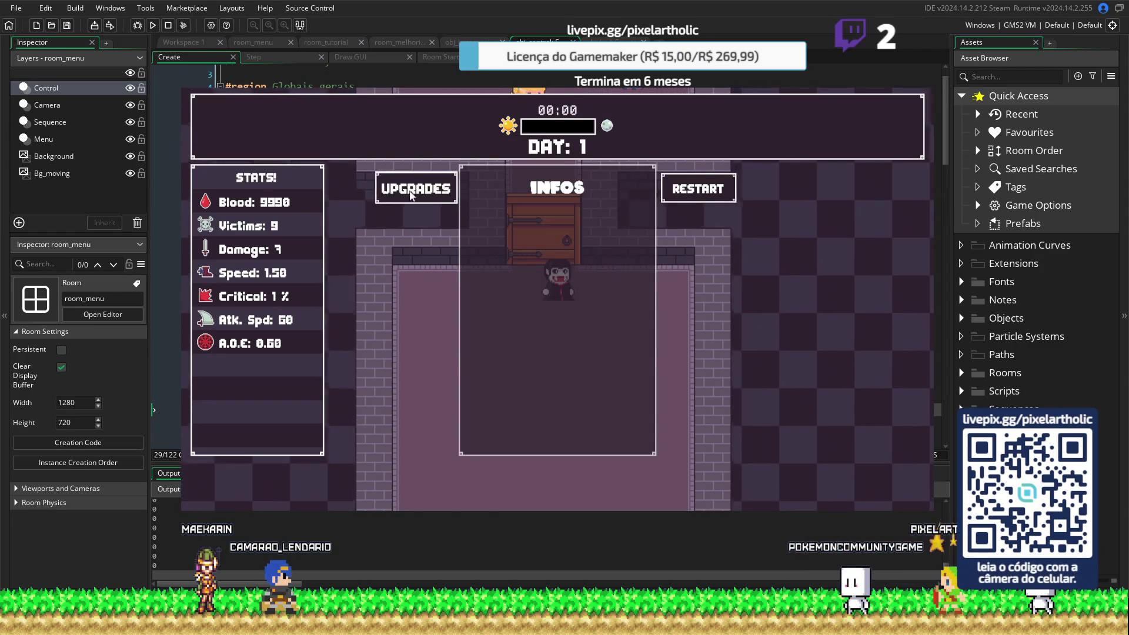
Buy three more Bite levels until Damage reaches 31, then close the game
{"action": "left_click", "coordinate": [392, 189]}
{"action": "left_click", "coordinate": [582, 299]}
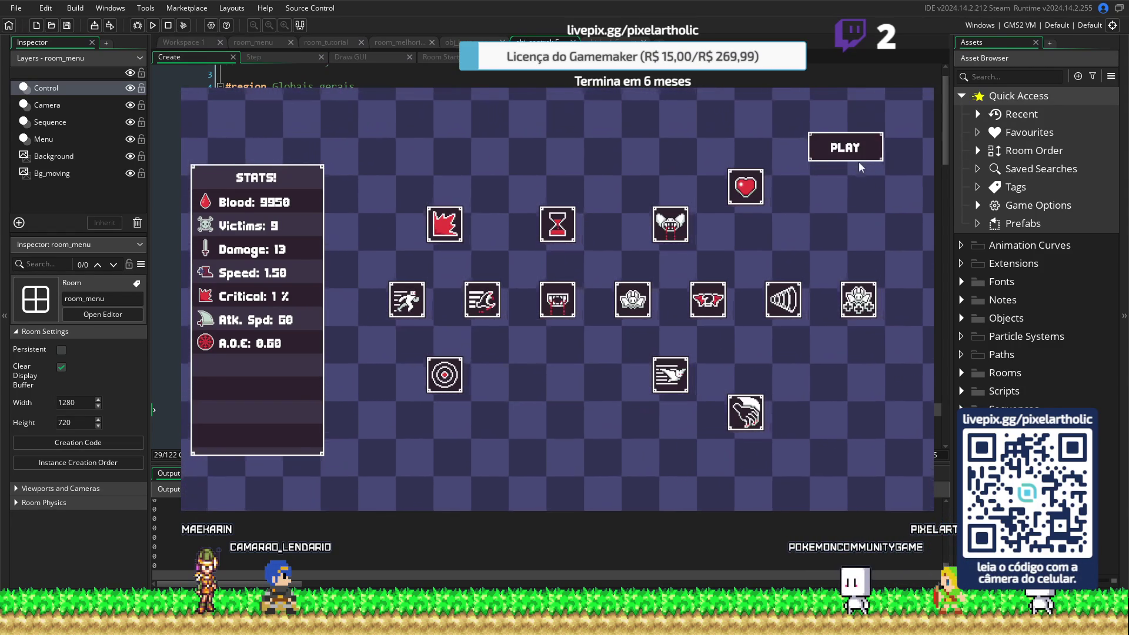
{"action": "left_click", "coordinate": [859, 159]}
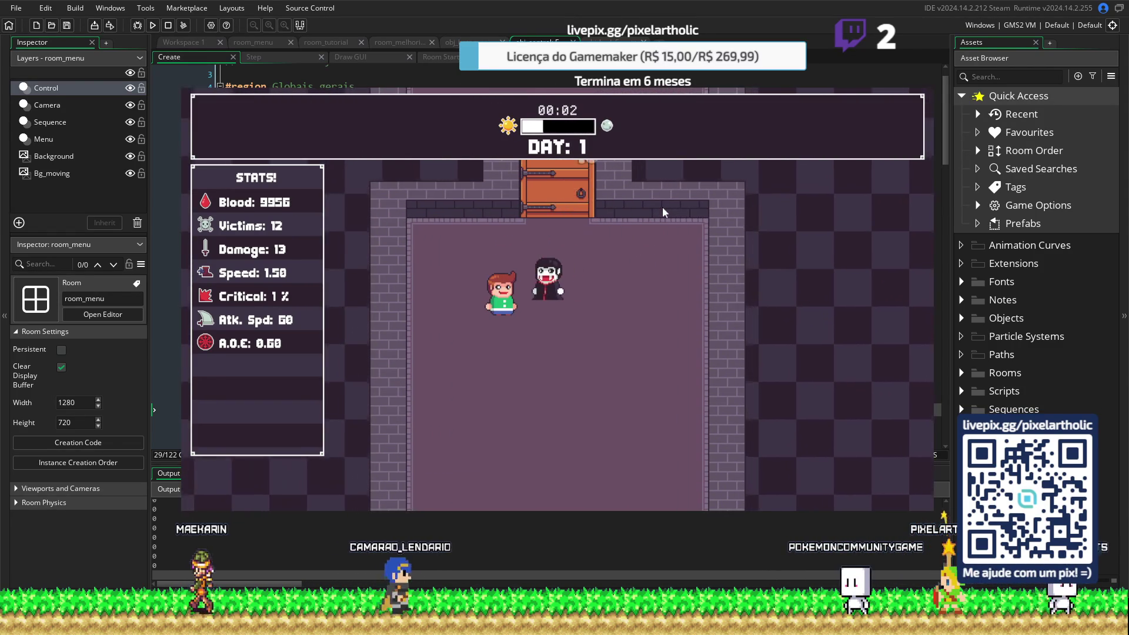
{"action": "left_click", "coordinate": [720, 179]}
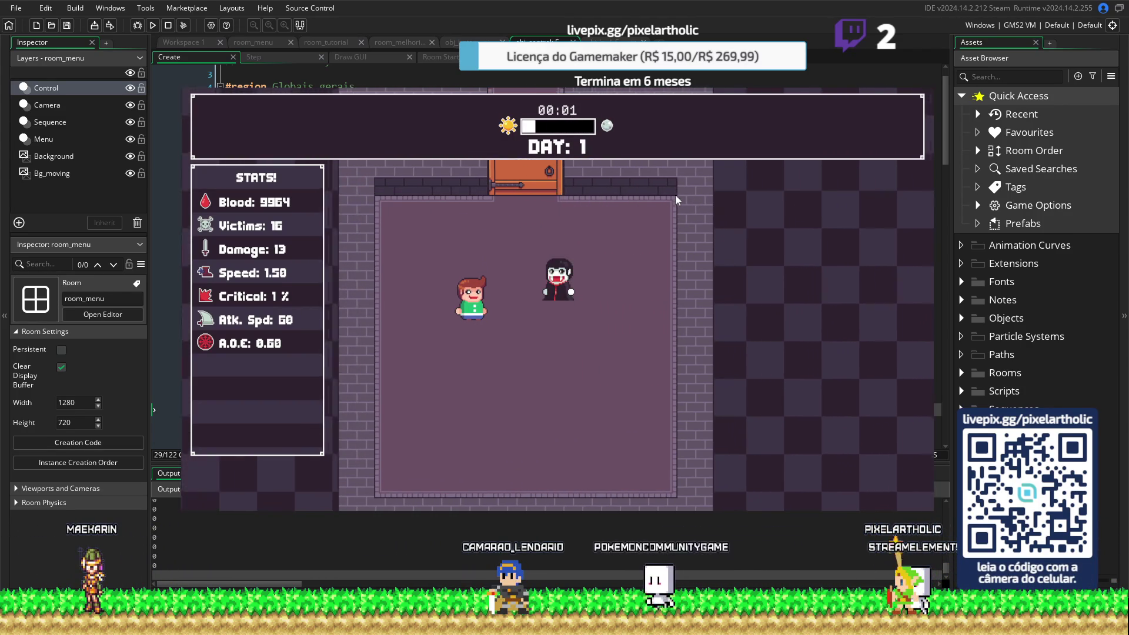
{"action": "left_click", "coordinate": [424, 192]}
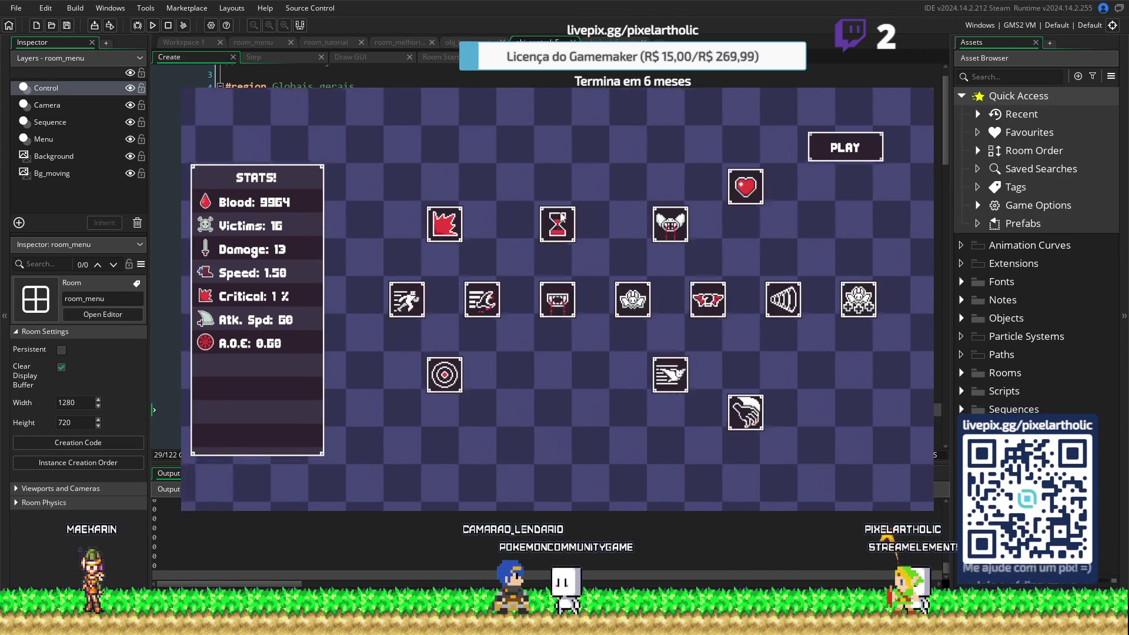
{"action": "left_click", "coordinate": [558, 299]}
{"action": "left_click", "coordinate": [845, 147]}
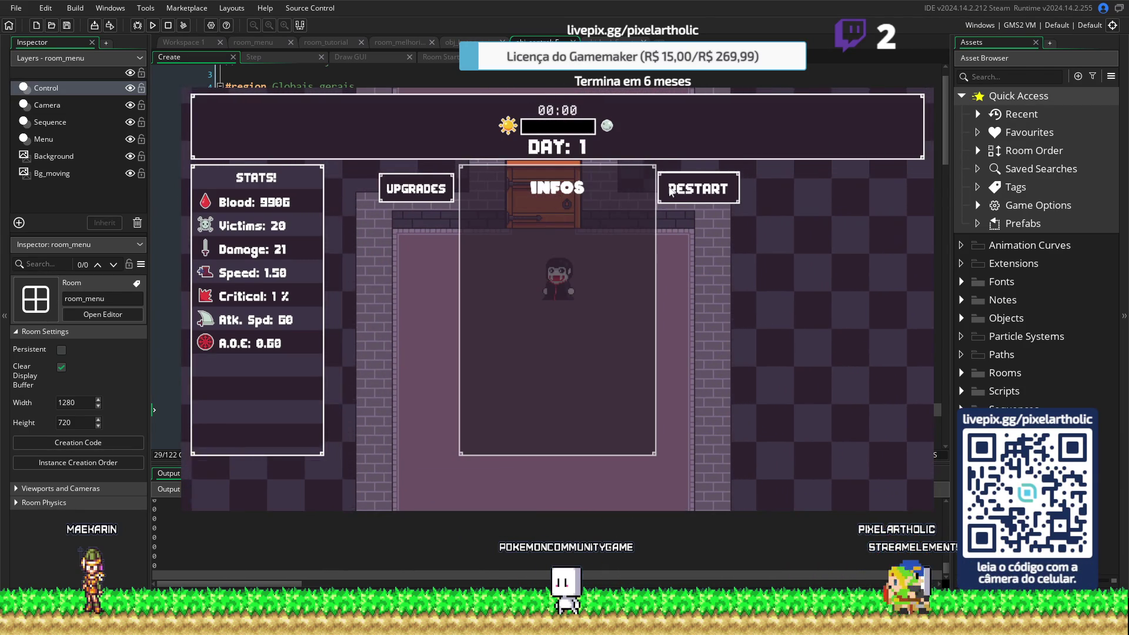
{"action": "left_click", "coordinate": [416, 188]}
{"action": "left_click", "coordinate": [557, 298]}
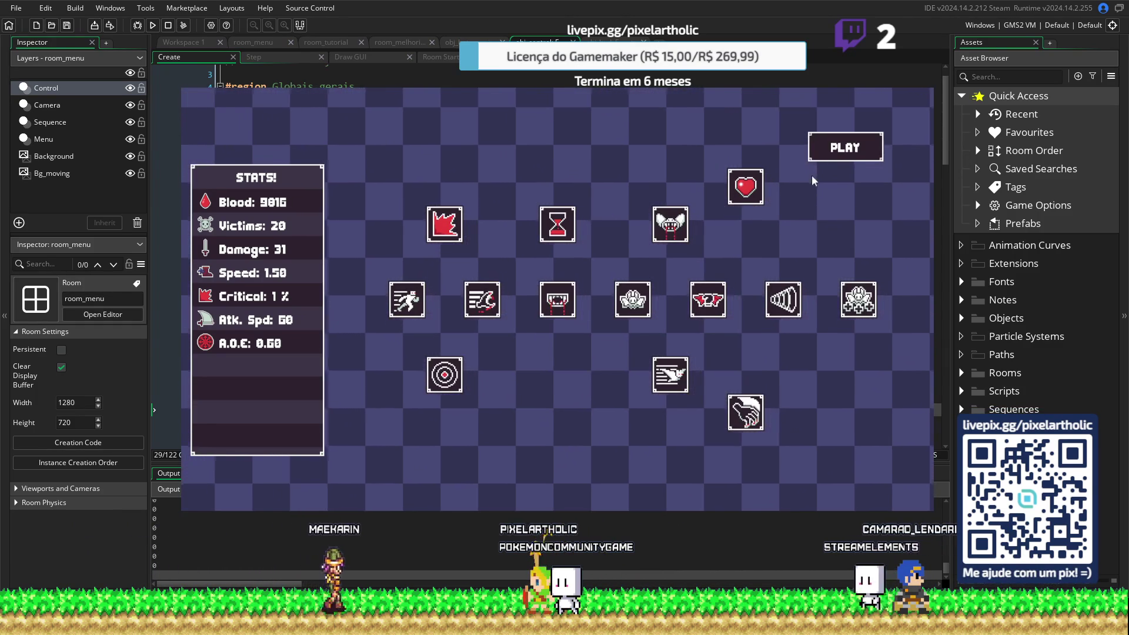
{"action": "left_click", "coordinate": [826, 156]}
{"action": "key", "text": "w"}
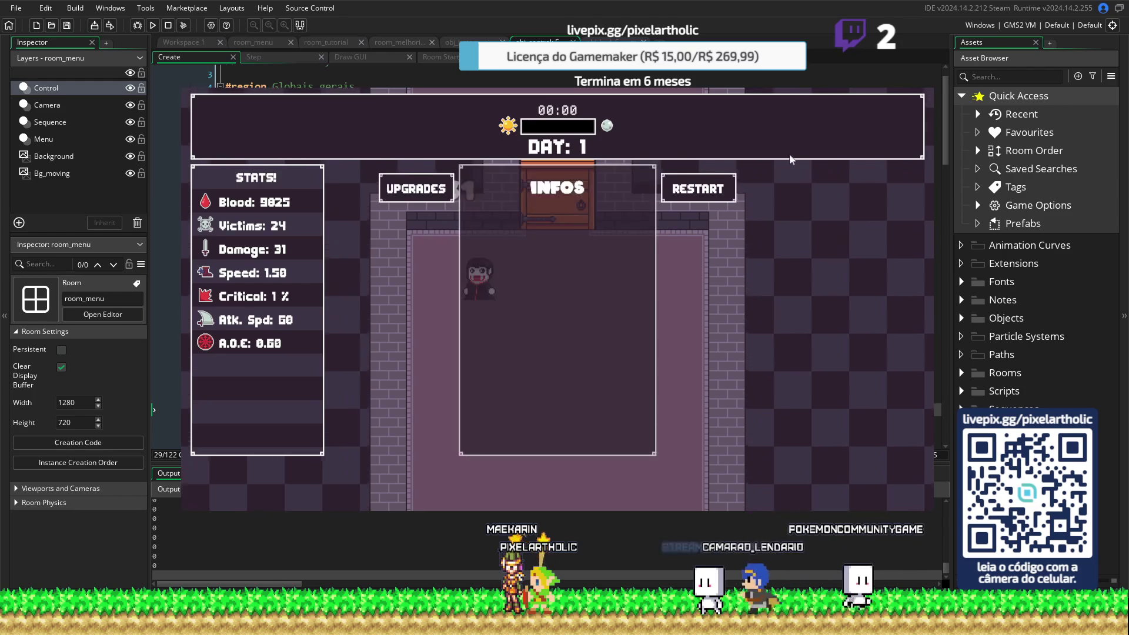
{"action": "key", "text": "Escape"}
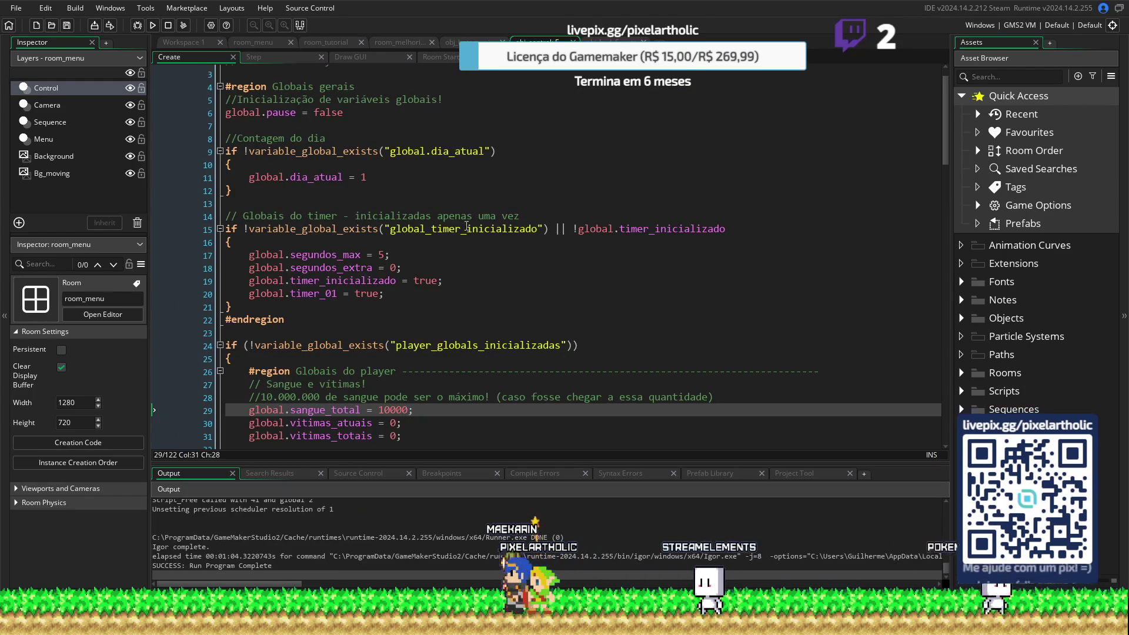
Reset global.sangue_total on line 29 from 10000 back to 0
{"action": "key", "text": "BackSpace"}
{"action": "key", "text": "BackSpace"}
{"action": "key", "text": "BackSpace"}
{"action": "scroll", "coordinate": [412, 335], "scroll_direction": "down", "scroll_amount": 4}
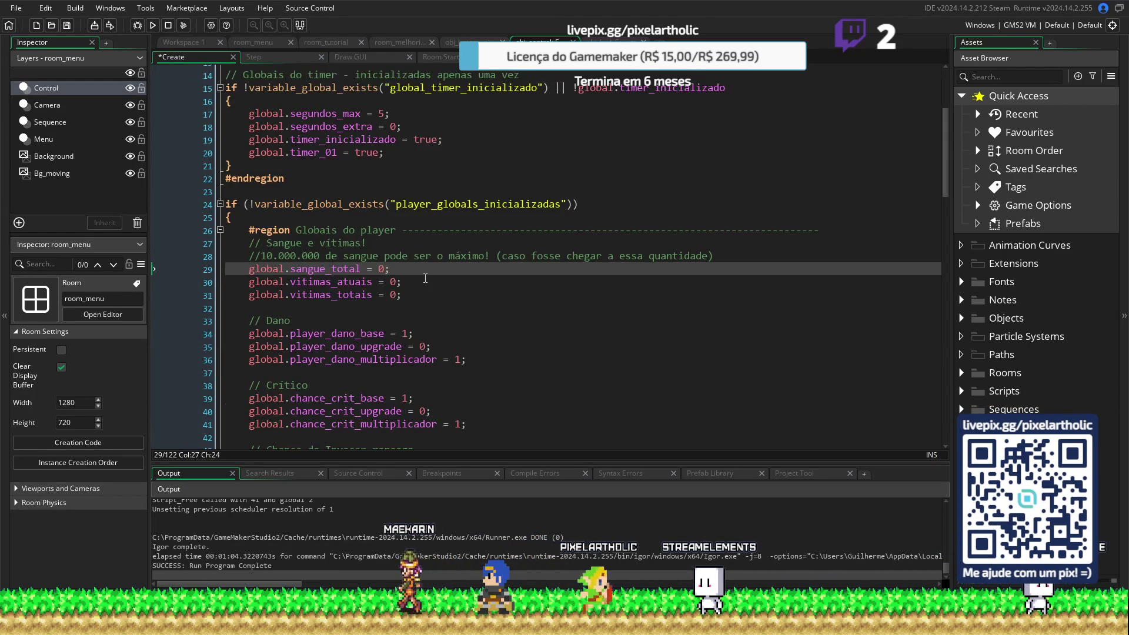
{"action": "scroll", "coordinate": [425, 278], "scroll_direction": "down", "scroll_amount": 4}
{"action": "left_click", "coordinate": [413, 295]}
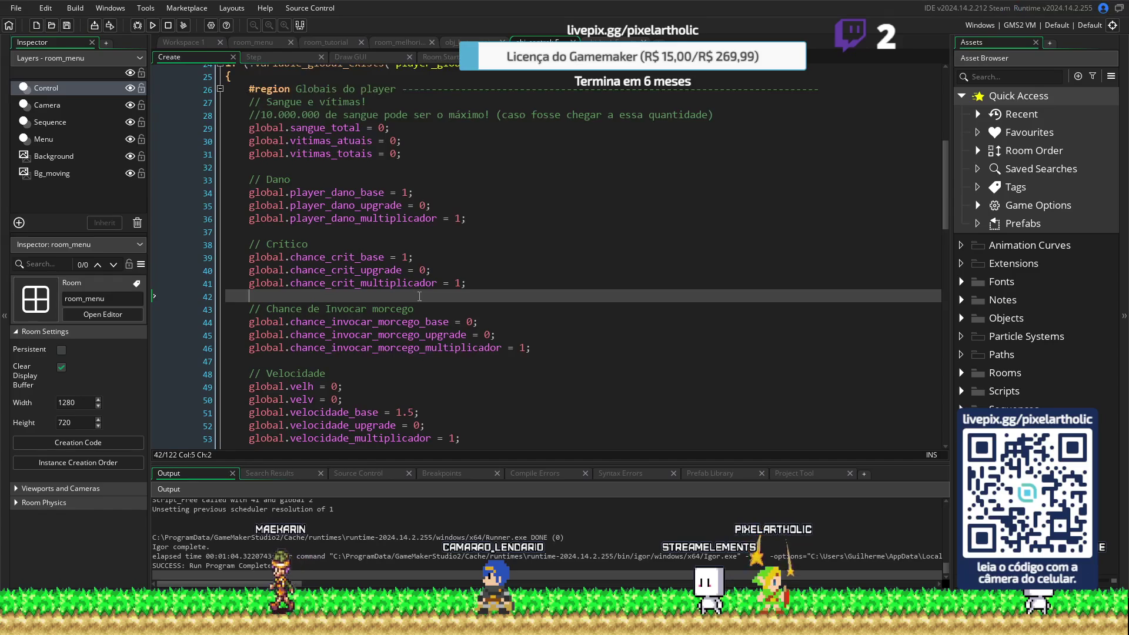
{"action": "scroll", "coordinate": [421, 295], "scroll_direction": "up", "scroll_amount": 8}
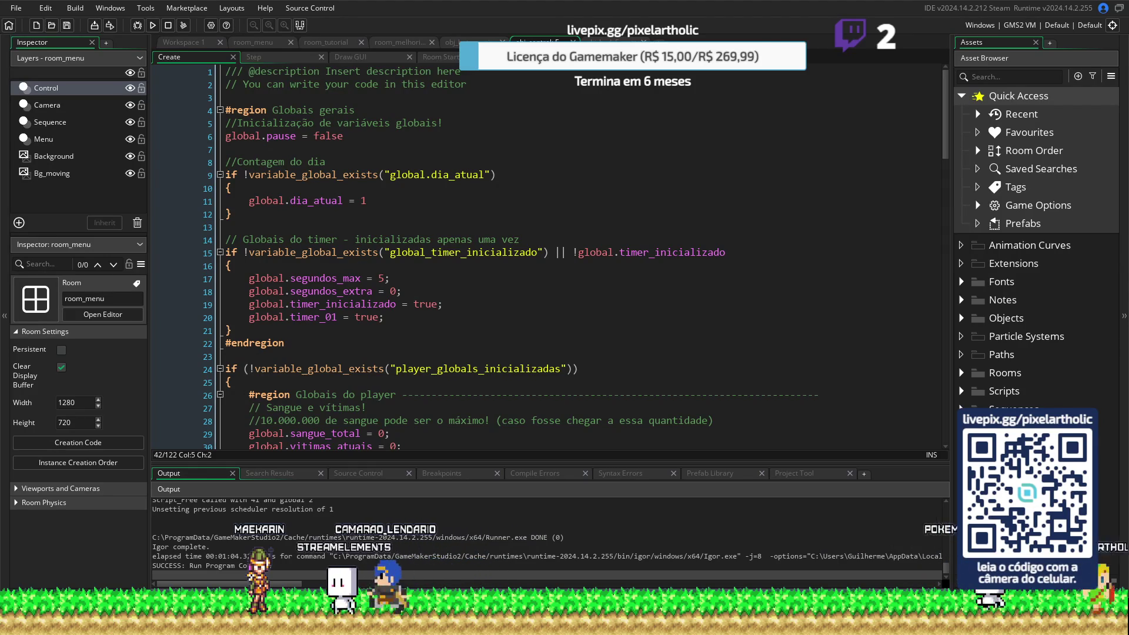
Check the Step event, then open the upgrade button object's Create code at MORCEGO STATS
{"action": "left_click", "coordinate": [260, 55]}
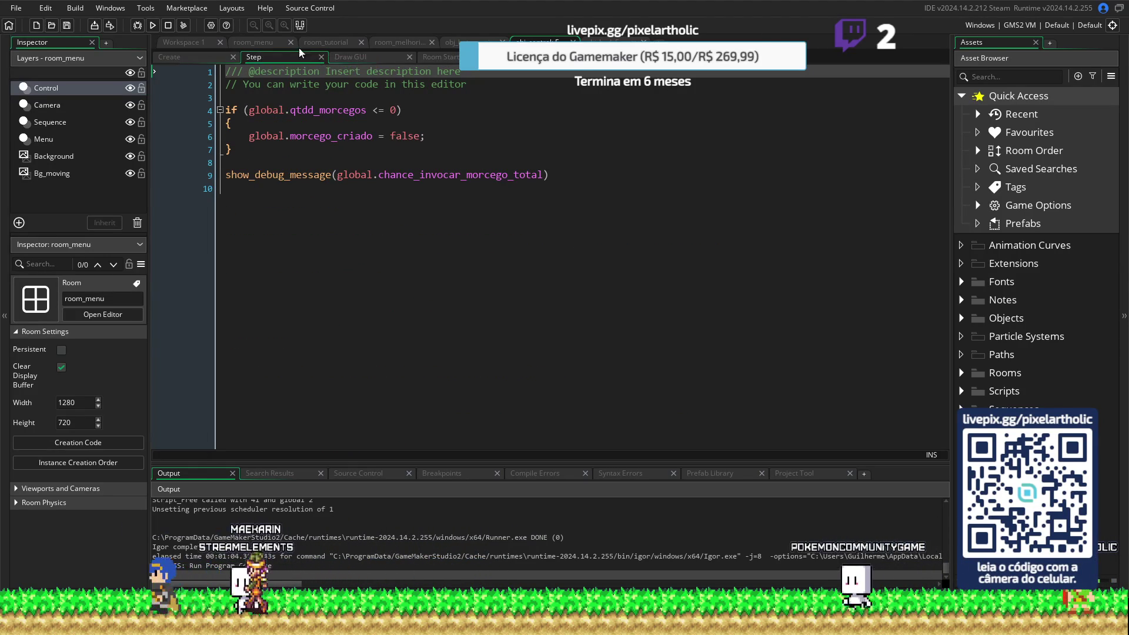
{"action": "left_click", "coordinate": [158, 58]}
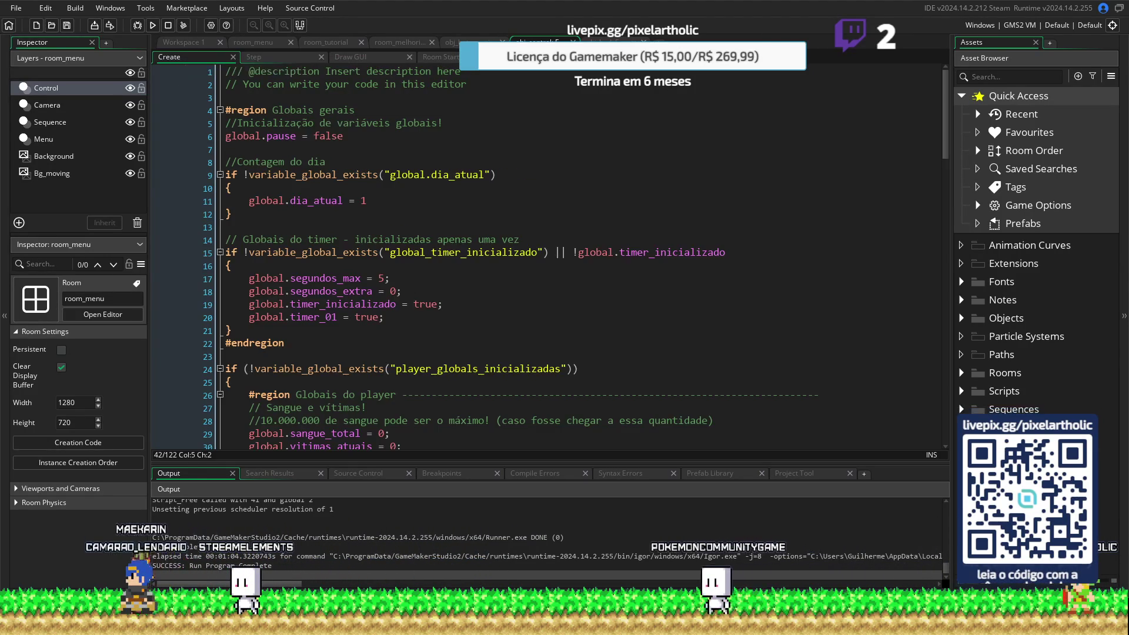
{"action": "left_click", "coordinate": [442, 43]}
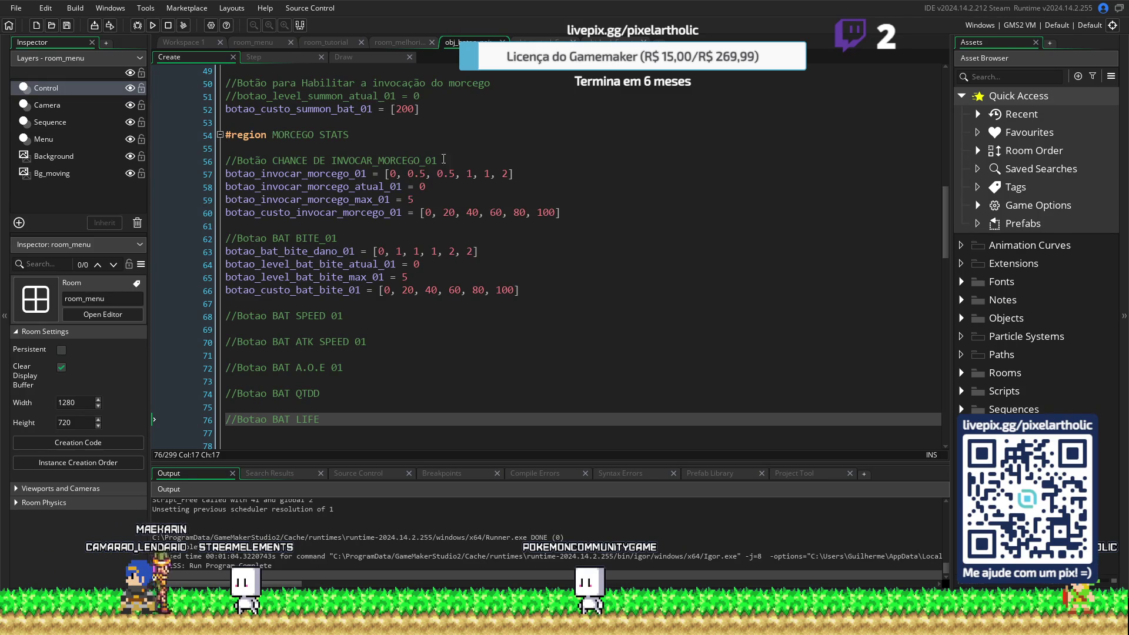
Copy the four botao_bat_bite variable lines 63–66 and paste them under //Botao BAT SPEED 01
{"action": "scroll", "coordinate": [378, 262], "scroll_direction": "down", "scroll_amount": 2}
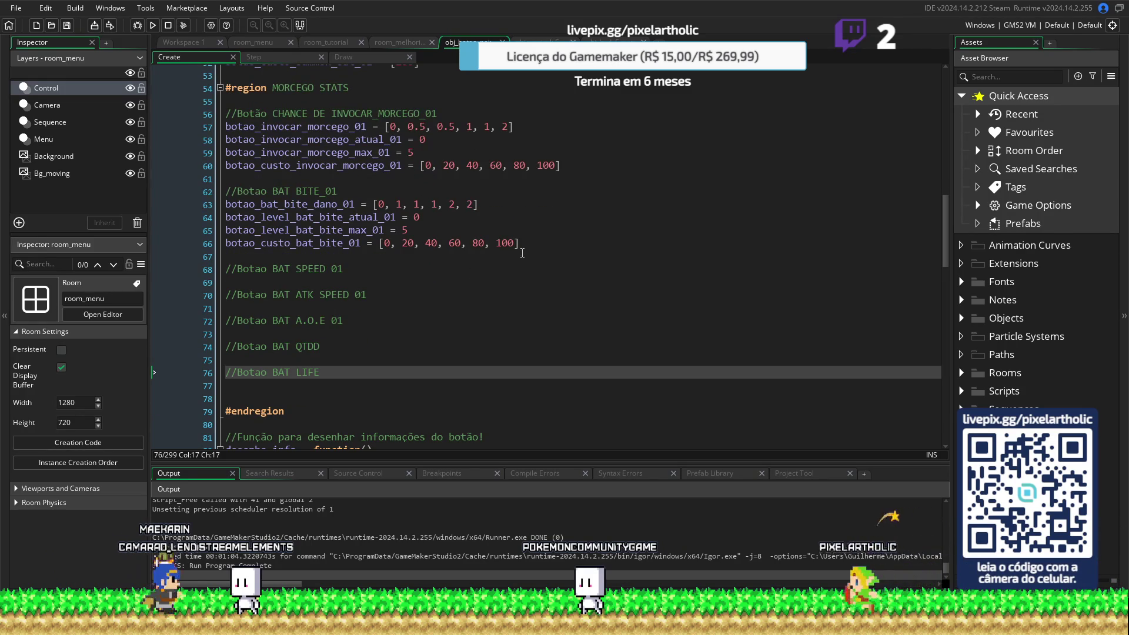
{"action": "mouse_move", "coordinate": [520, 242]}
{"action": "left_mouse_down"}
{"action": "mouse_move", "coordinate": [382, 242]}
{"action": "mouse_move", "coordinate": [228, 208]}
{"action": "left_mouse_up"}
{"action": "key", "text": "ctrl+c"}
{"action": "left_click", "coordinate": [298, 281]}
{"action": "key", "text": "ctrl+v"}
{"action": "key", "text": "Return"}
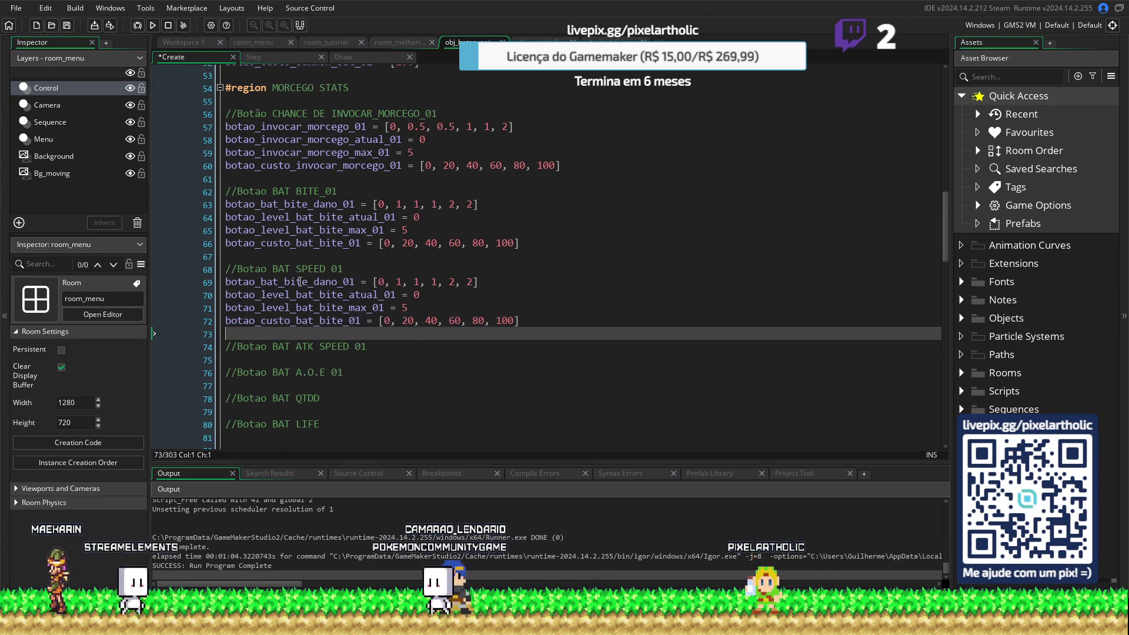
Column-select 'bite' on pasted lines 69–72 so the names become speed
{"action": "left_click_drag", "start_coordinate": [285, 282], "coordinate": [306, 282]}
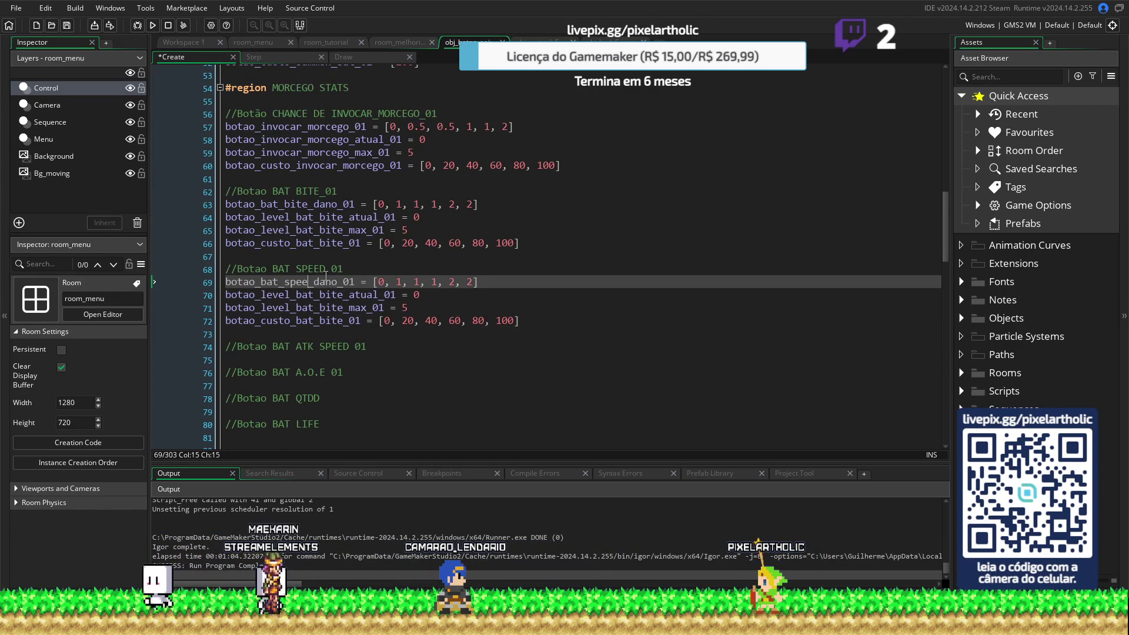
{"action": "left_click_drag", "start_coordinate": [319, 295], "coordinate": [344, 323]}
{"action": "type", "text": "speed"}
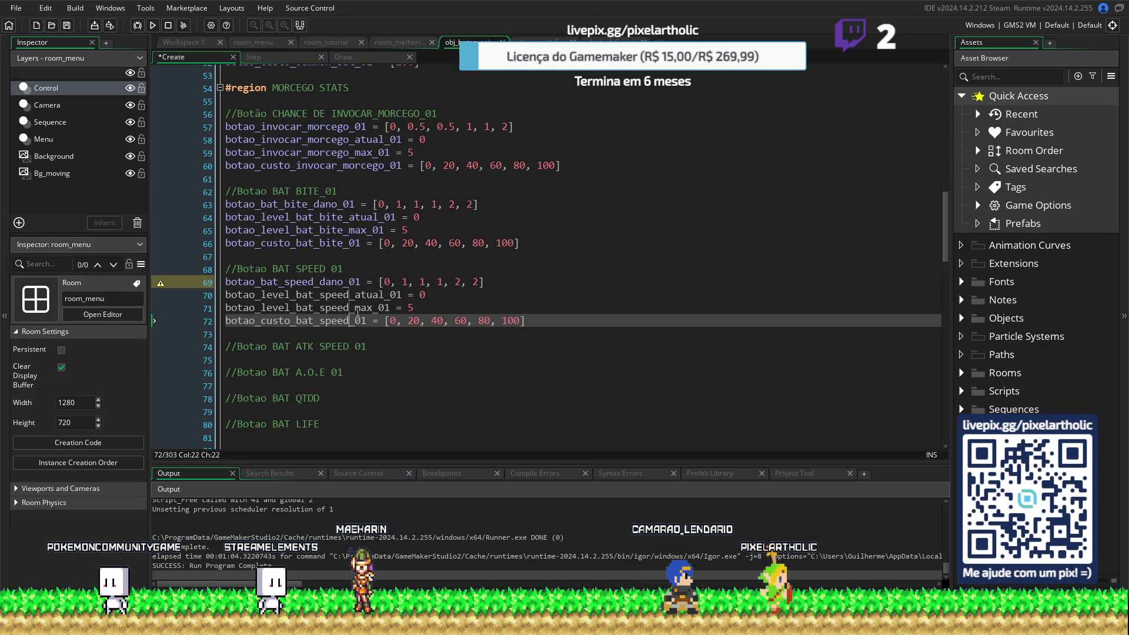
{"action": "left_click", "coordinate": [443, 300]}
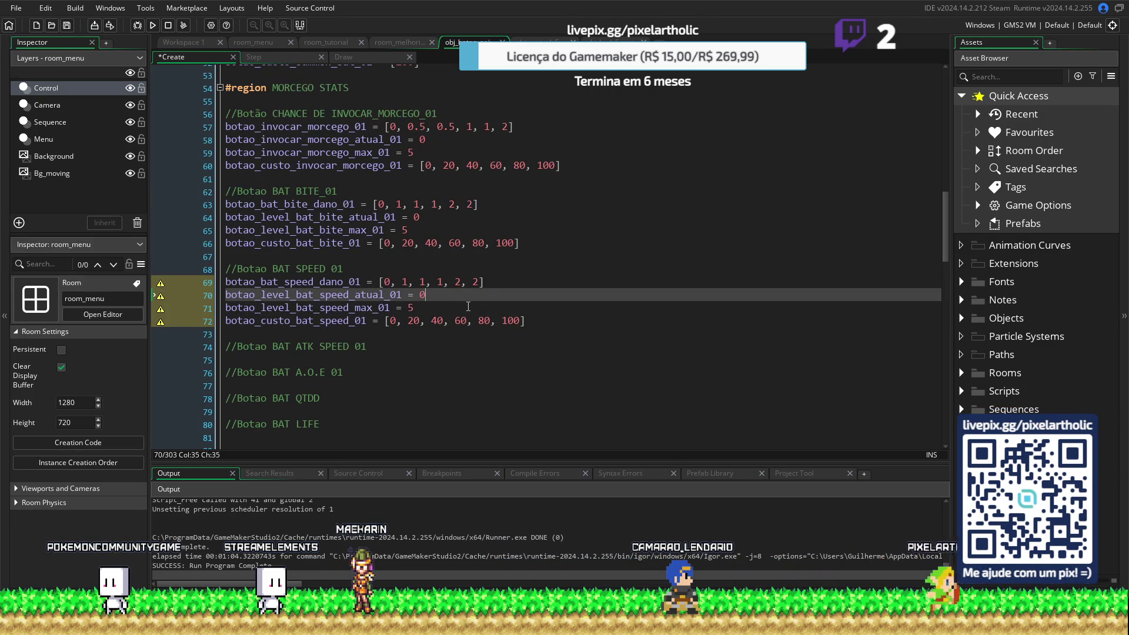
{"action": "scroll", "coordinate": [477, 303], "scroll_direction": "down", "scroll_amount": 6}
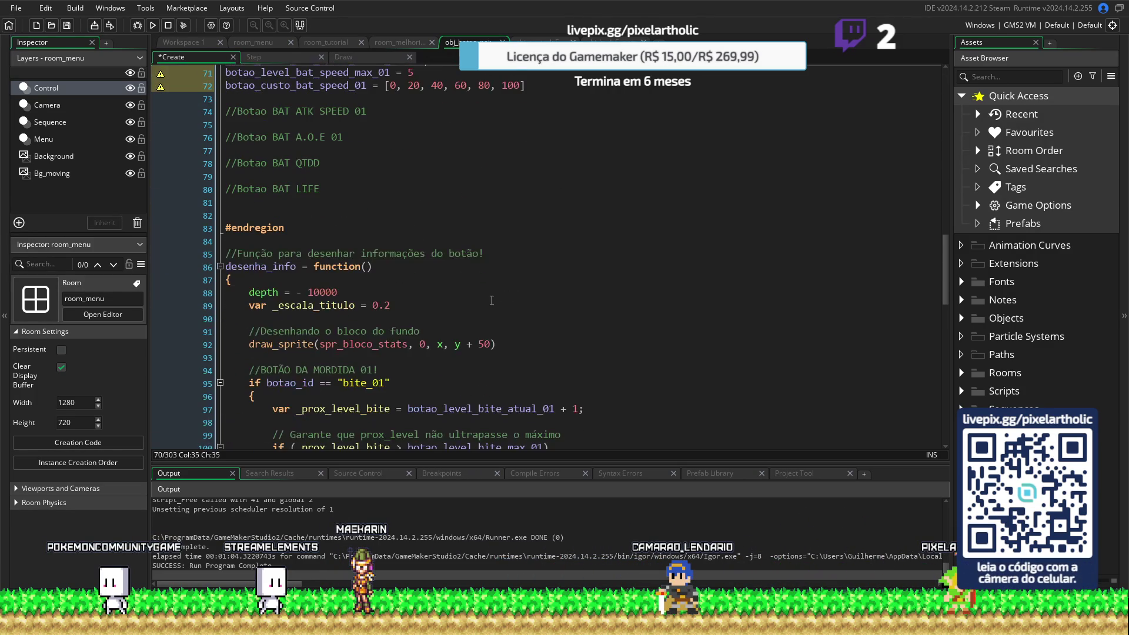
Collapse the bite_01 button code and tidy the blank line after the morcego_dano_01 block
{"action": "scroll", "coordinate": [497, 292], "scroll_direction": "down", "scroll_amount": 4}
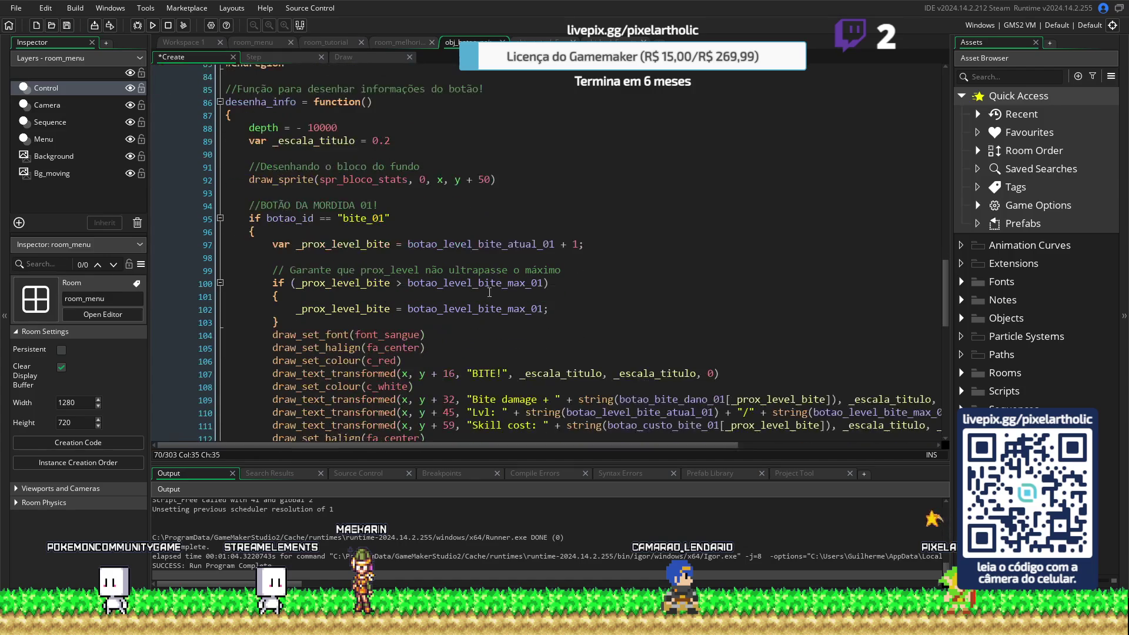
{"action": "left_click", "coordinate": [220, 218]}
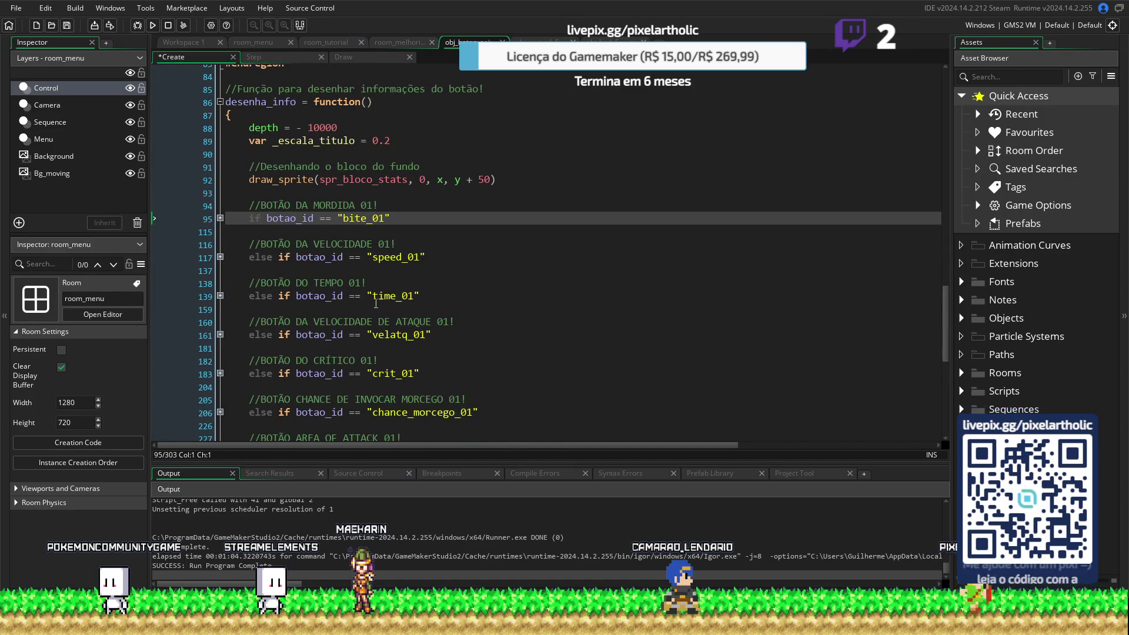
{"action": "scroll", "coordinate": [376, 299], "scroll_direction": "down", "scroll_amount": 2}
{"action": "scroll", "coordinate": [376, 300], "scroll_direction": "down", "scroll_amount": 2}
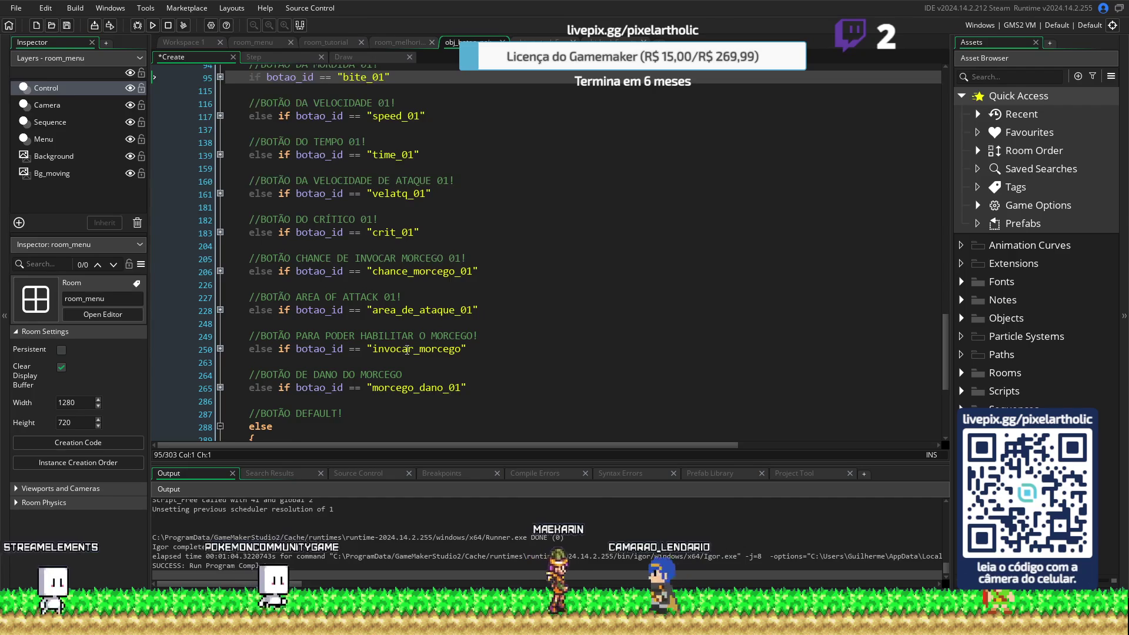
{"action": "scroll", "coordinate": [406, 350], "scroll_direction": "down", "scroll_amount": 2}
{"action": "left_click", "coordinate": [317, 352]}
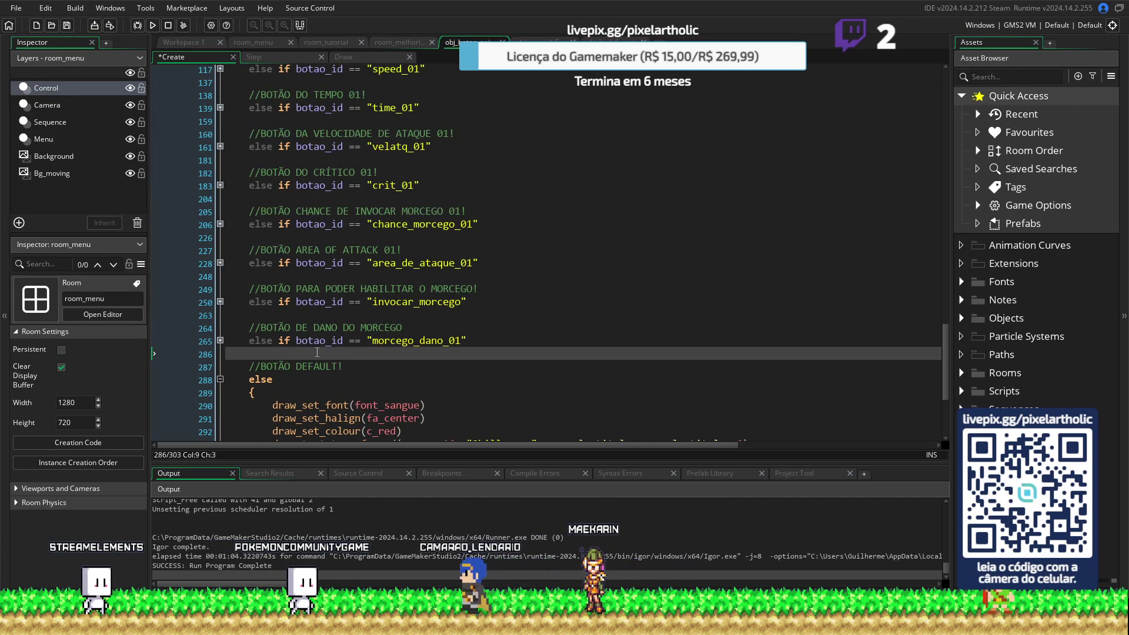
{"action": "key", "text": "BackSpace"}
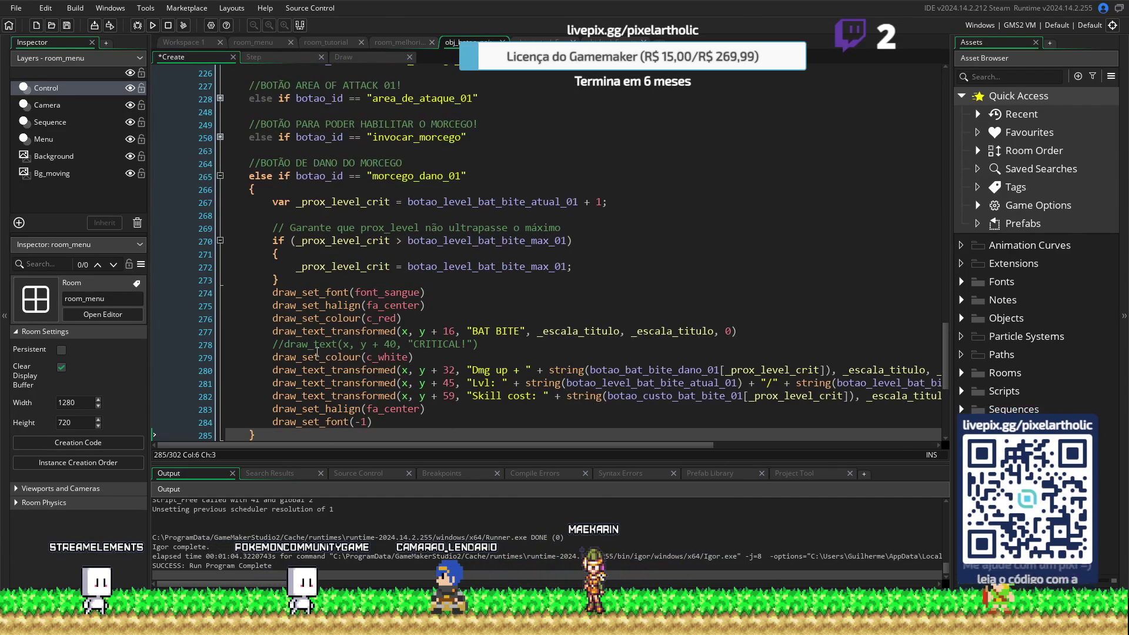
{"action": "key", "text": "Return"}
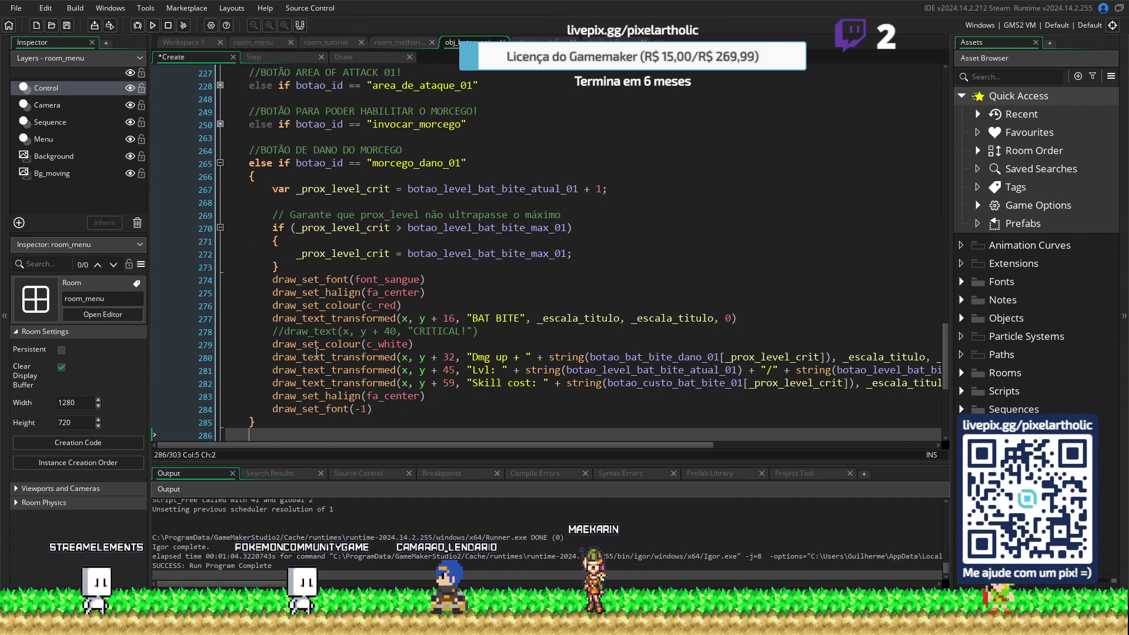
Select the whole morcego_dano_01 bat damage block, lines 265–285
{"action": "scroll", "coordinate": [318, 269], "scroll_direction": "down", "scroll_amount": 3}
{"action": "scroll", "coordinate": [270, 318], "scroll_direction": "up", "scroll_amount": 4}
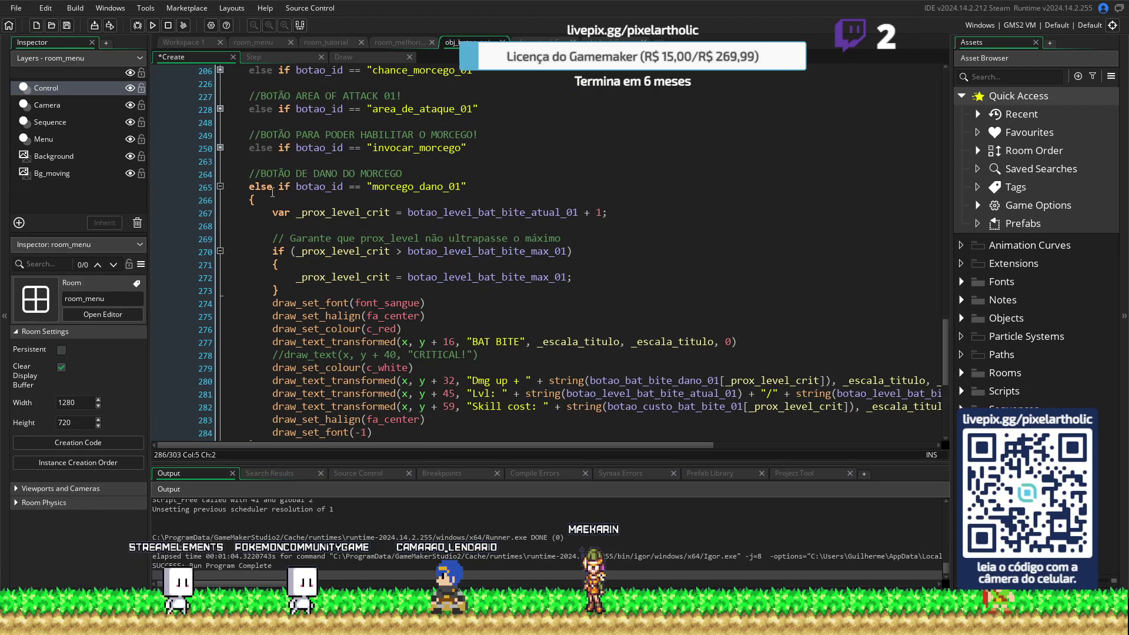
{"action": "left_click", "coordinate": [249, 186]}
{"action": "scroll", "coordinate": [268, 186], "scroll_direction": "down", "scroll_amount": 2}
{"action": "left_click_drag", "start_coordinate": [250, 116], "coordinate": [267, 375]}
{"action": "left_click", "coordinate": [284, 369]}
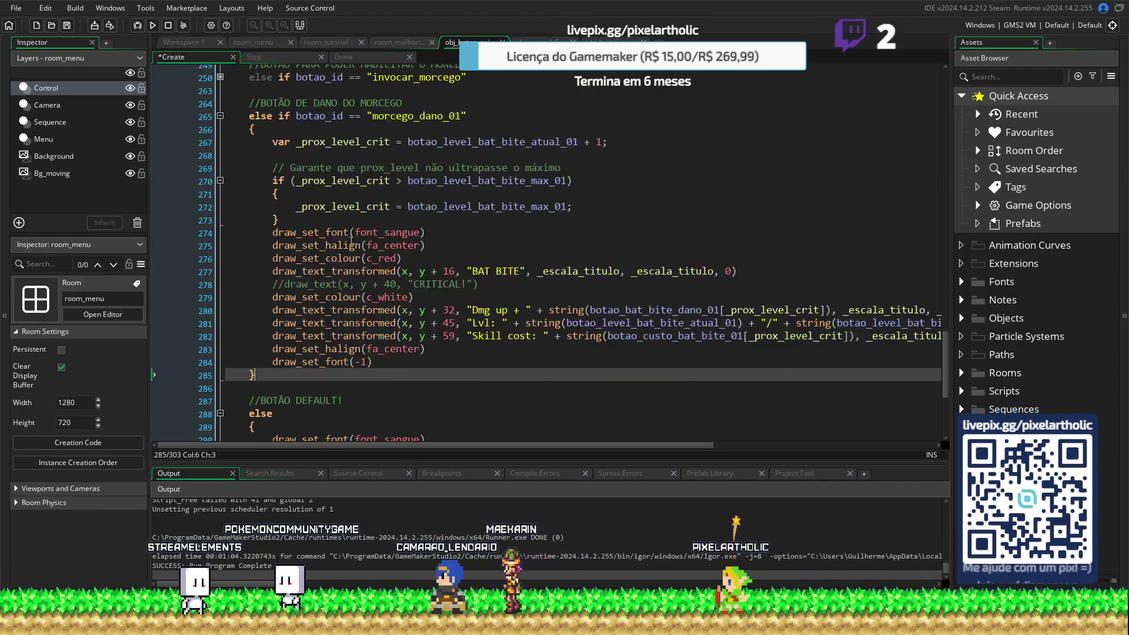
{"action": "scroll", "coordinate": [226, 112], "scroll_direction": "up", "scroll_amount": 2}
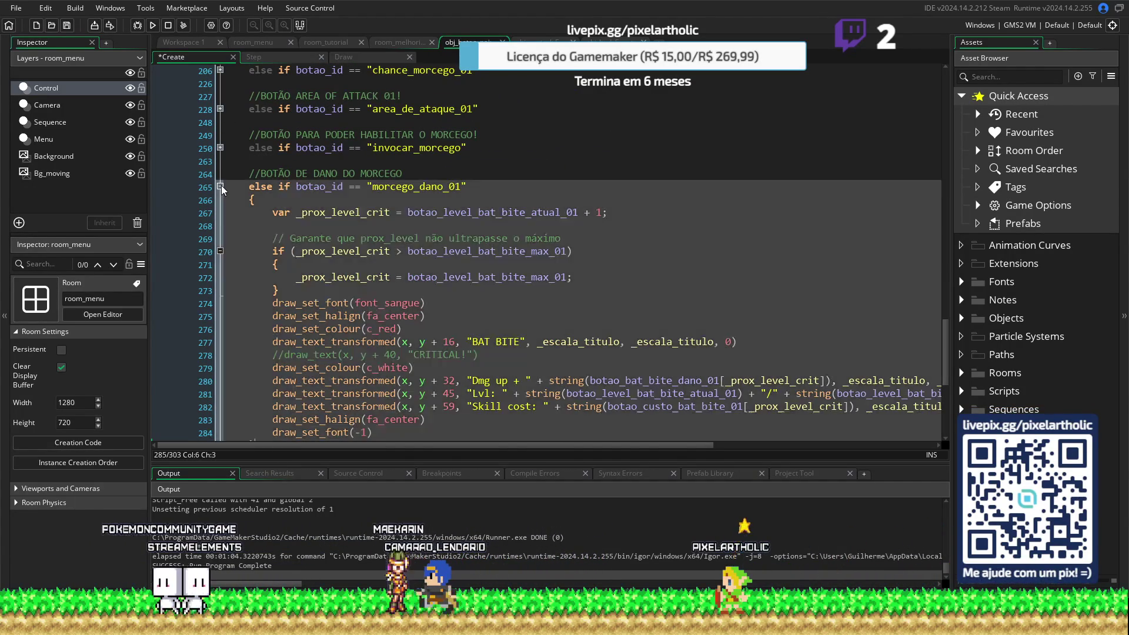
Fold the morcego_dano_01 block and paste a copy of it below
{"action": "left_click", "coordinate": [220, 187]}
{"action": "left_click", "coordinate": [312, 202]}
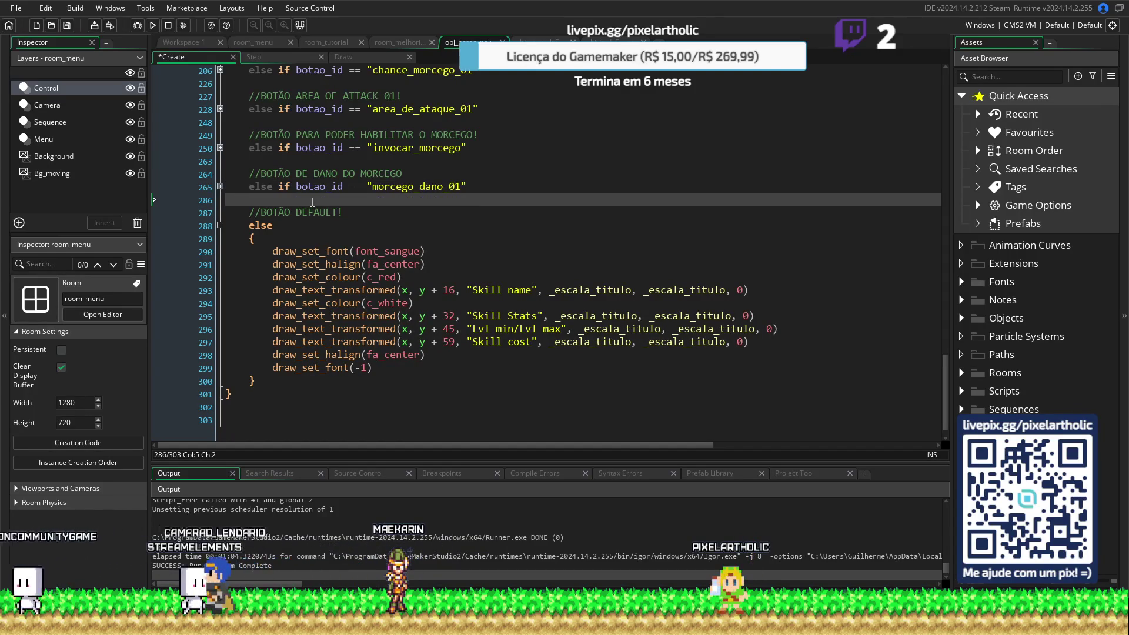
{"action": "key", "text": "Return"}
{"action": "key", "text": "Return"}
{"action": "key", "text": "Up"}
{"action": "key", "text": "ctrl+v"}
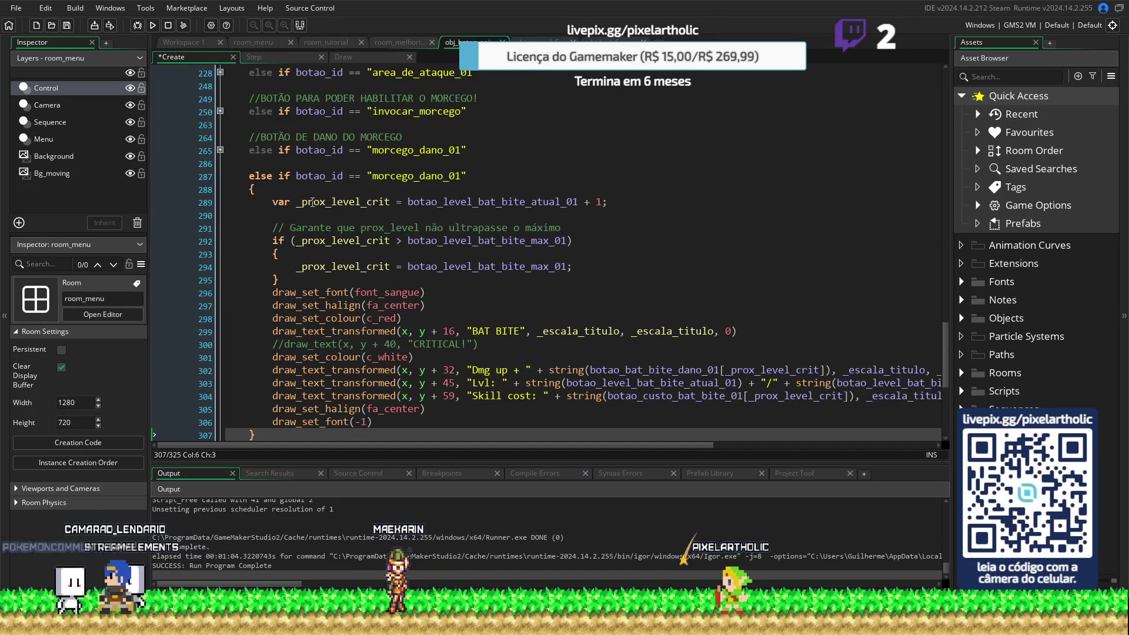
Add a comment line above the copy and rename its id from morcego_dano_01 to morcego_speed_01
{"action": "left_click", "coordinate": [282, 165]}
{"action": "key", "text": "Return"}
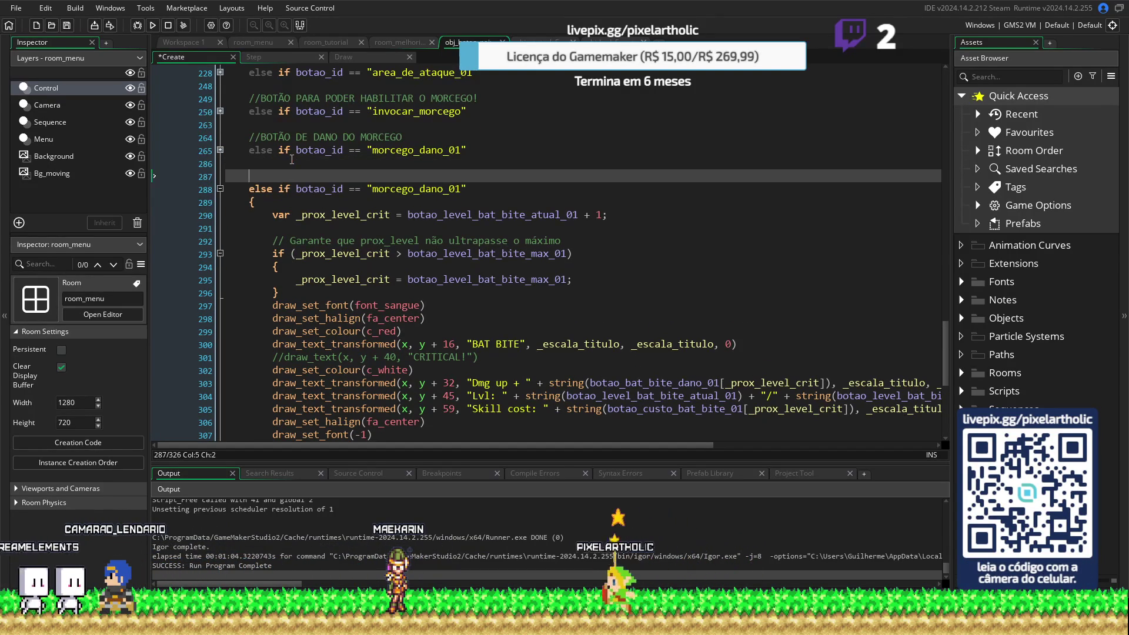
{"action": "type", "text": "//BOTAO DE VELOCIDADE D"}
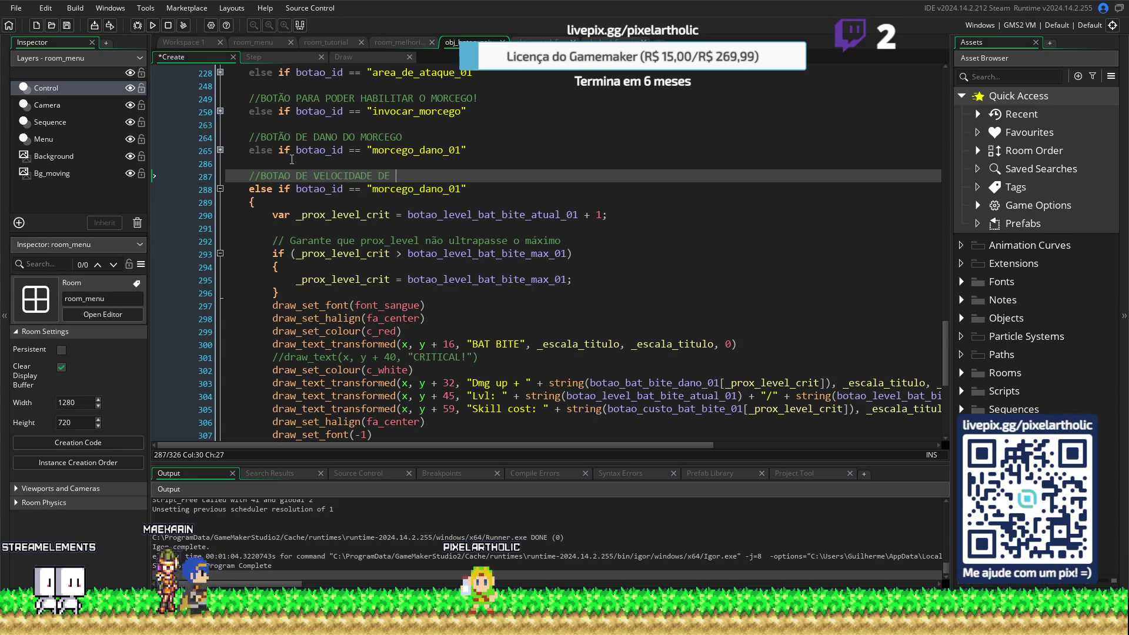
{"action": "type", "text": "ENTO DO MORCEGO"}
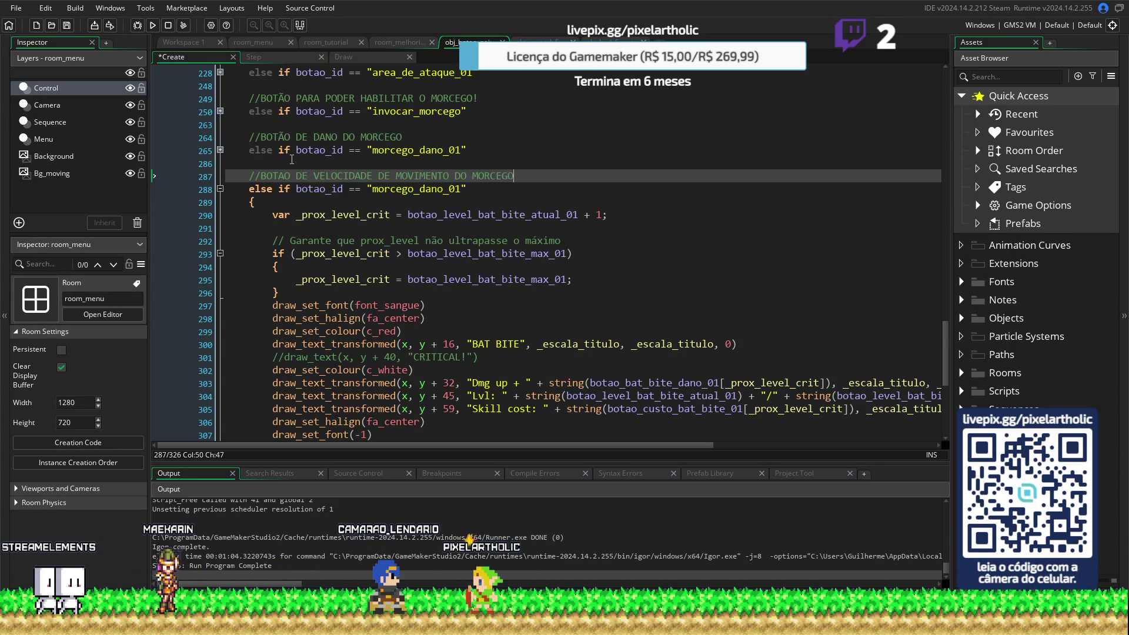
{"action": "double_click", "coordinate": [422, 188]}
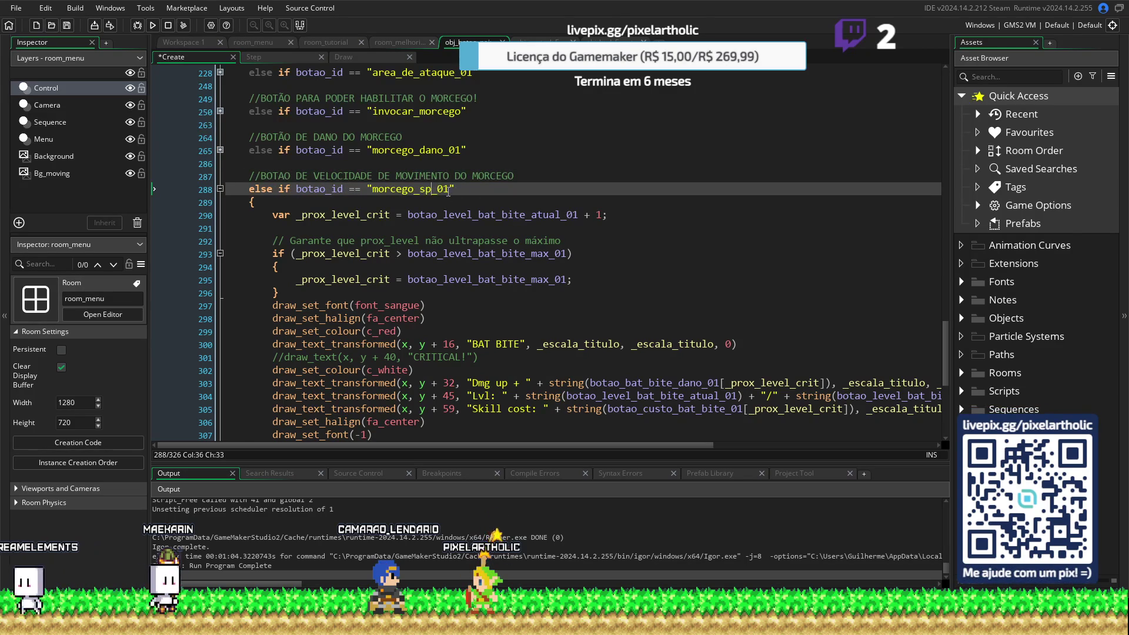
{"action": "type", "text": "peed"}
{"action": "left_click", "coordinate": [480, 193]}
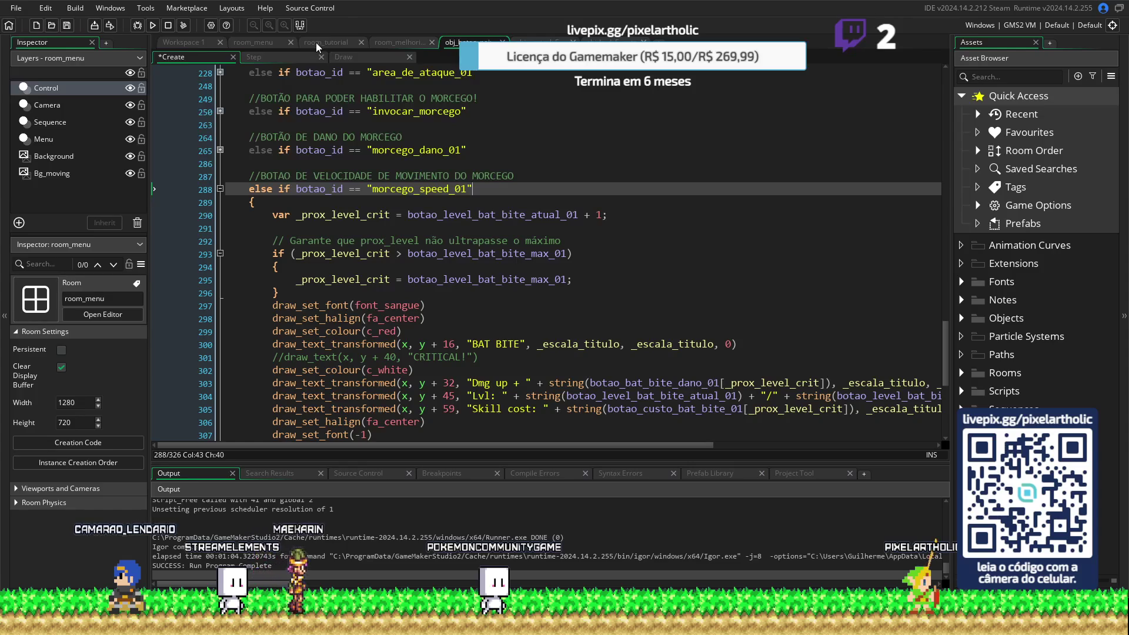
{"action": "left_click", "coordinate": [385, 42]}
Check the button instances in room_melhorias and select the purple button below the middle row
{"action": "left_click", "coordinate": [685, 232]}
{"action": "scroll", "coordinate": [679, 234], "scroll_direction": "up", "scroll_amount": 5}
{"action": "left_click", "coordinate": [624, 204]}
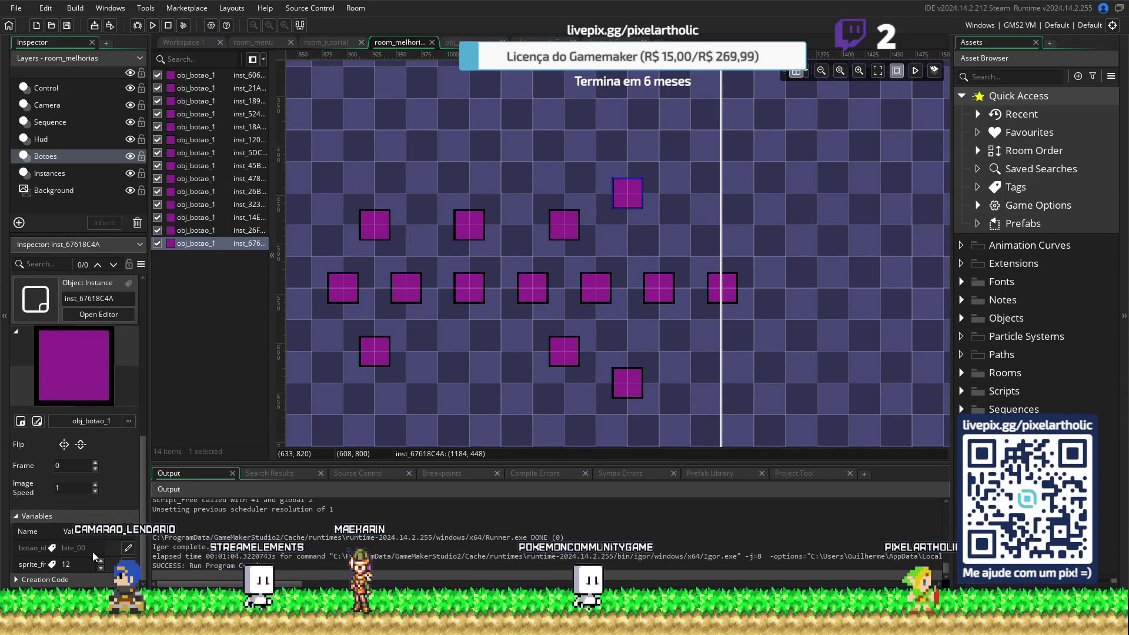
{"action": "left_click", "coordinate": [565, 235]}
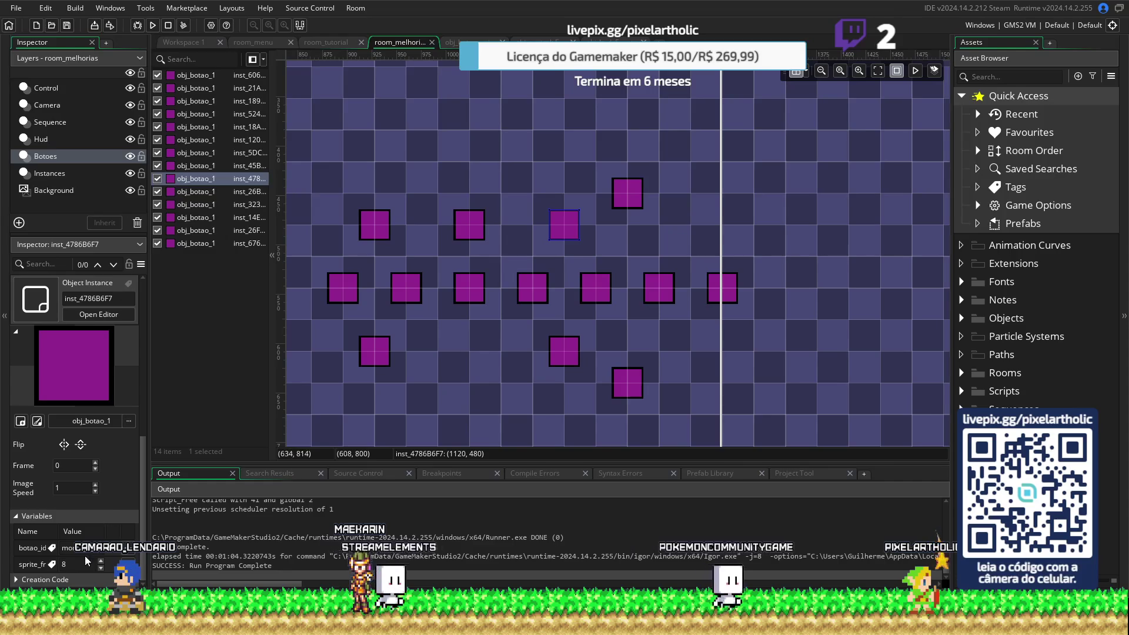
{"action": "left_click", "coordinate": [533, 300]}
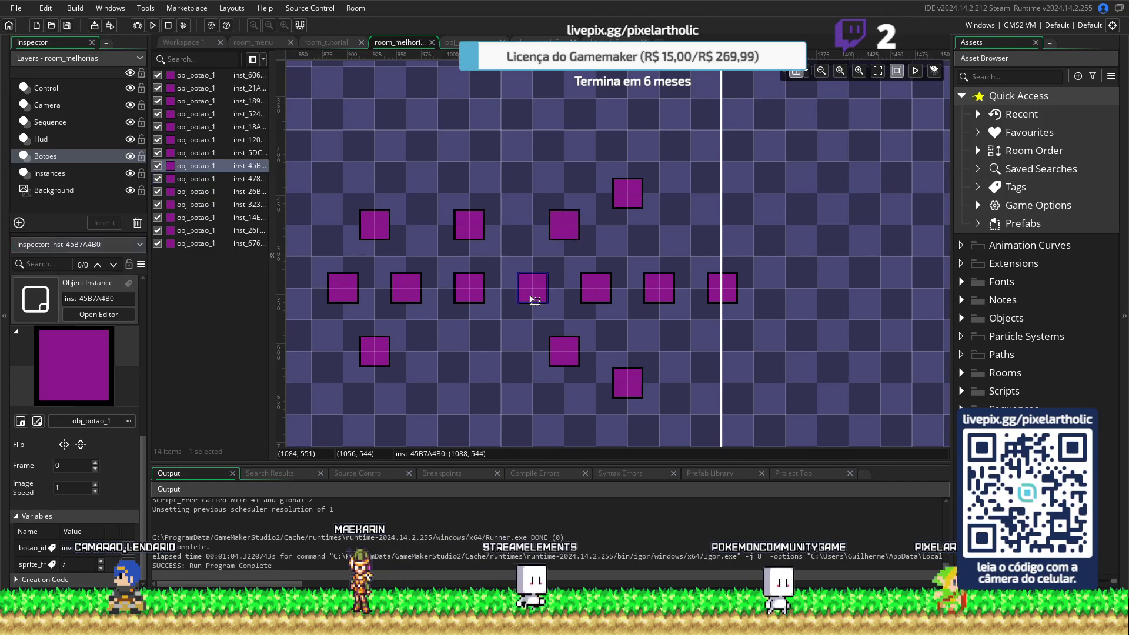
{"action": "left_click", "coordinate": [568, 354]}
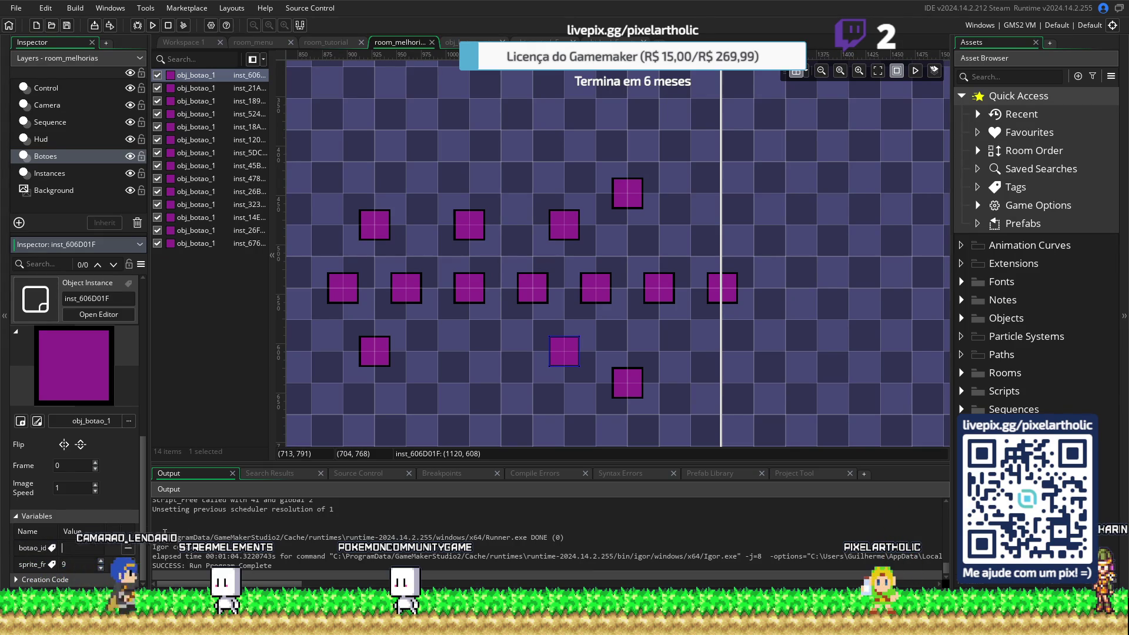
Copy morcego_speed_01 from the Create code into that instance's botao_id, then return to the code
{"action": "left_click", "coordinate": [458, 43]}
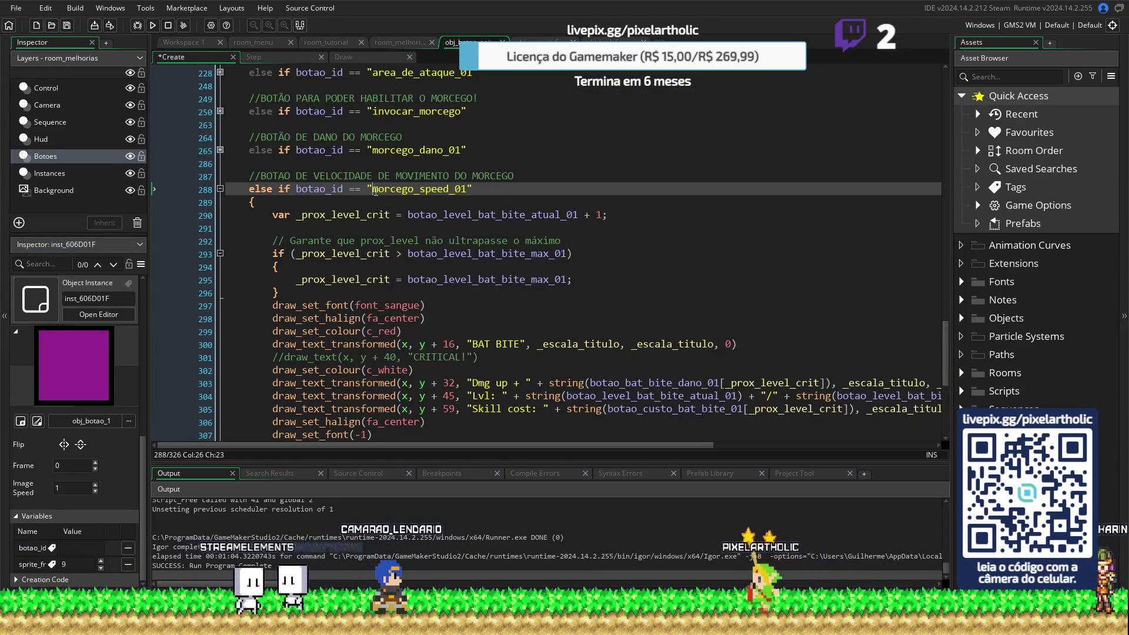
{"action": "double_click", "coordinate": [465, 189]}
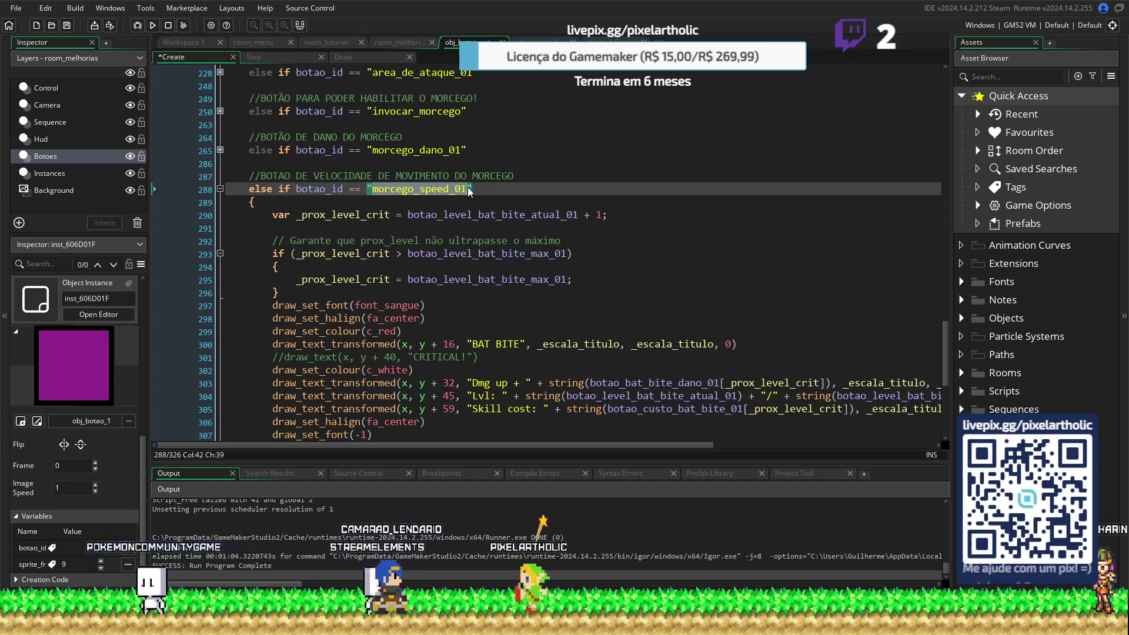
{"action": "key", "text": "Down"}
{"action": "key", "text": "Down"}
{"action": "key", "text": "End"}
{"action": "left_click", "coordinate": [376, 43]}
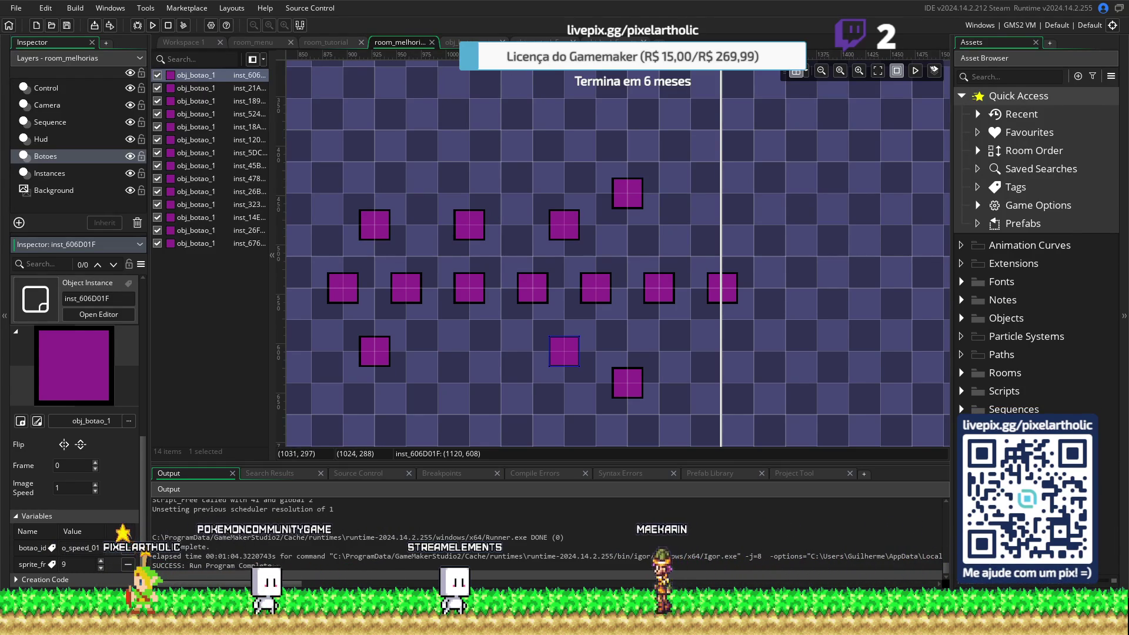
{"action": "left_click", "coordinate": [485, 40]}
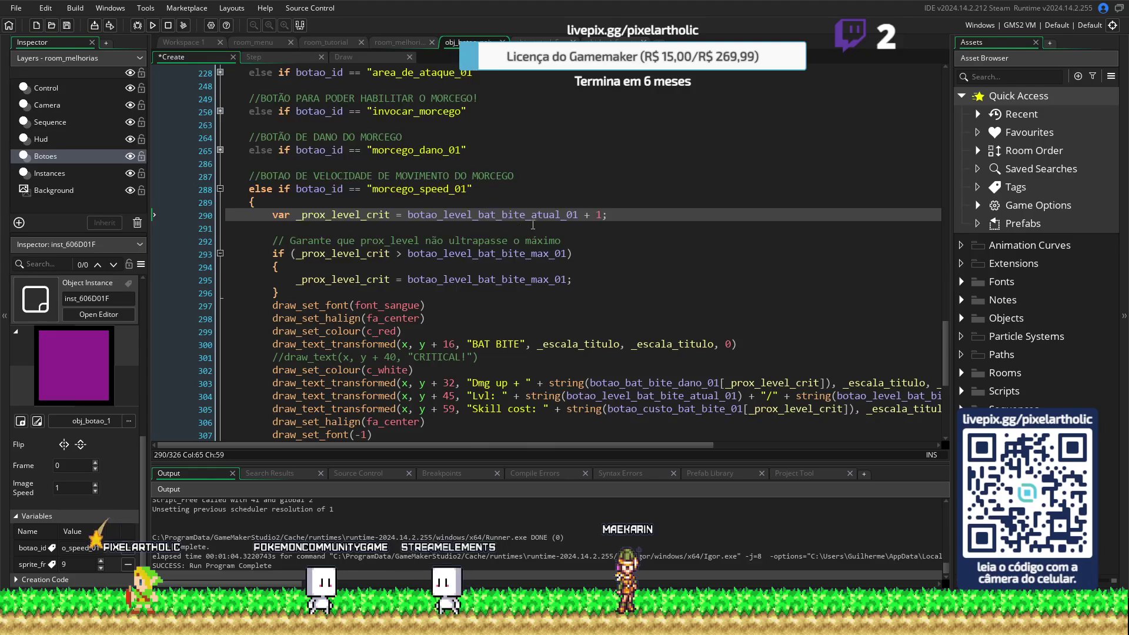
Replace the bite level variable on lines 290 and 304 with botao_level_bat_speed_atual_01
{"action": "scroll", "coordinate": [531, 224], "scroll_direction": "up", "scroll_amount": 20}
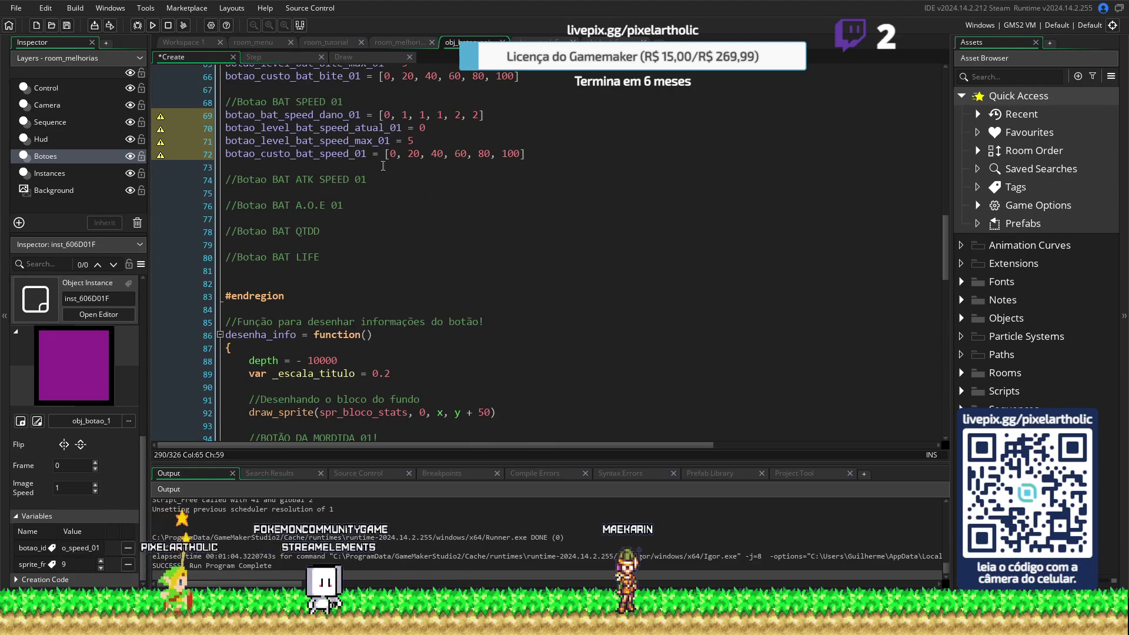
{"action": "left_click_drag", "start_coordinate": [403, 128], "coordinate": [192, 123]}
{"action": "key", "text": "ctrl+c"}
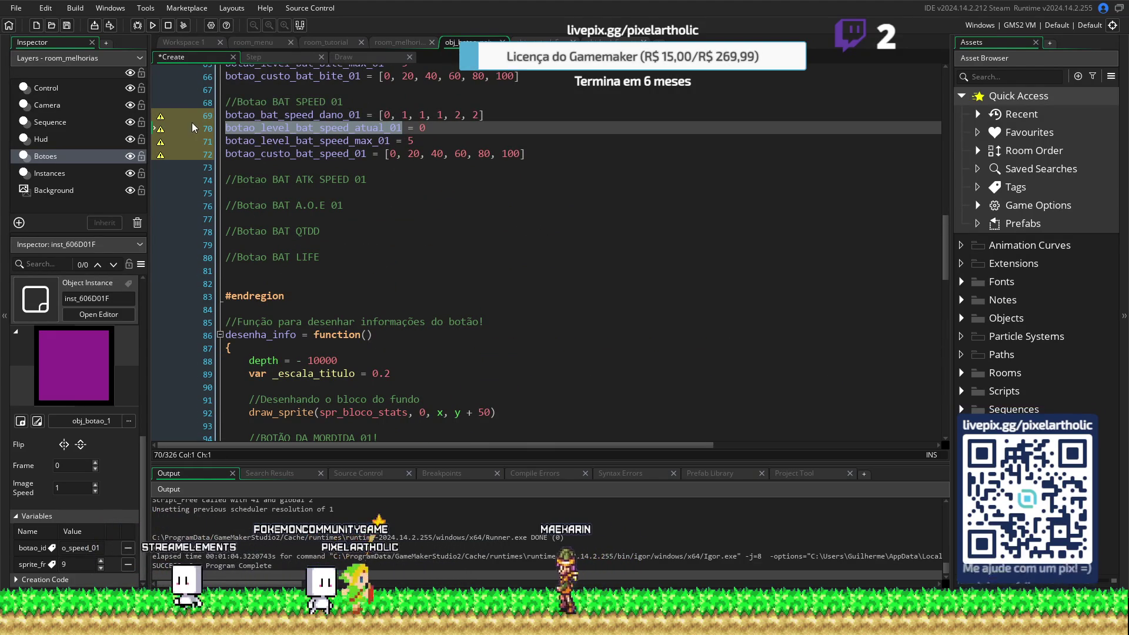
{"action": "scroll", "coordinate": [454, 270], "scroll_direction": "down", "scroll_amount": 20}
{"action": "scroll", "coordinate": [454, 270], "scroll_direction": "down", "scroll_amount": 1}
{"action": "left_click_drag", "start_coordinate": [408, 192], "coordinate": [580, 193]}
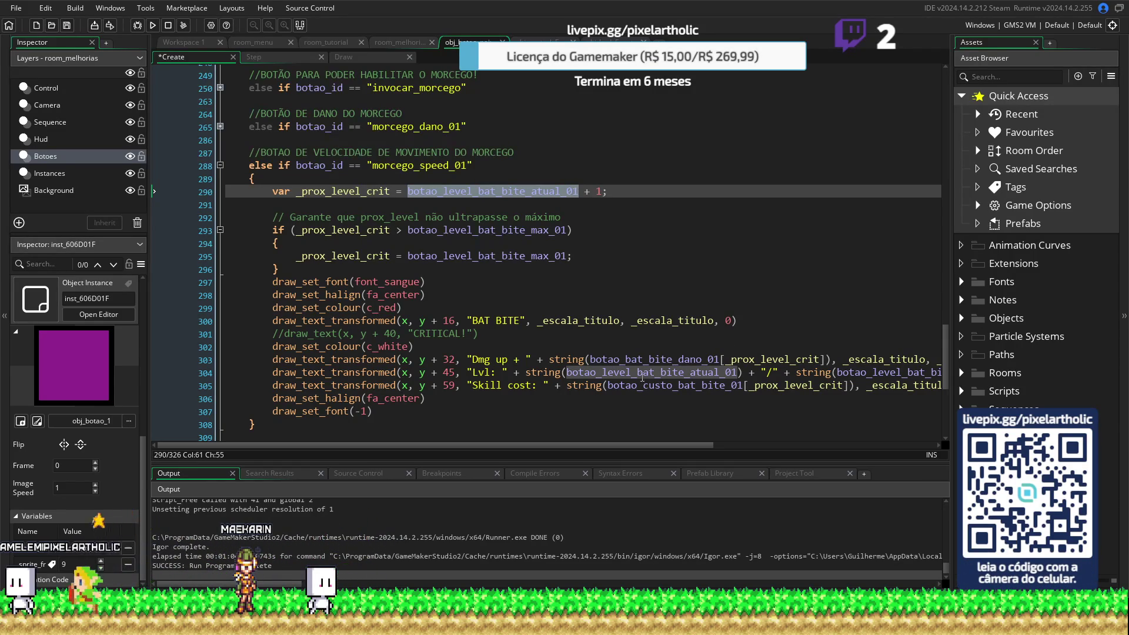
{"action": "key", "text": "ctrl+v"}
{"action": "double_click", "coordinate": [735, 372]}
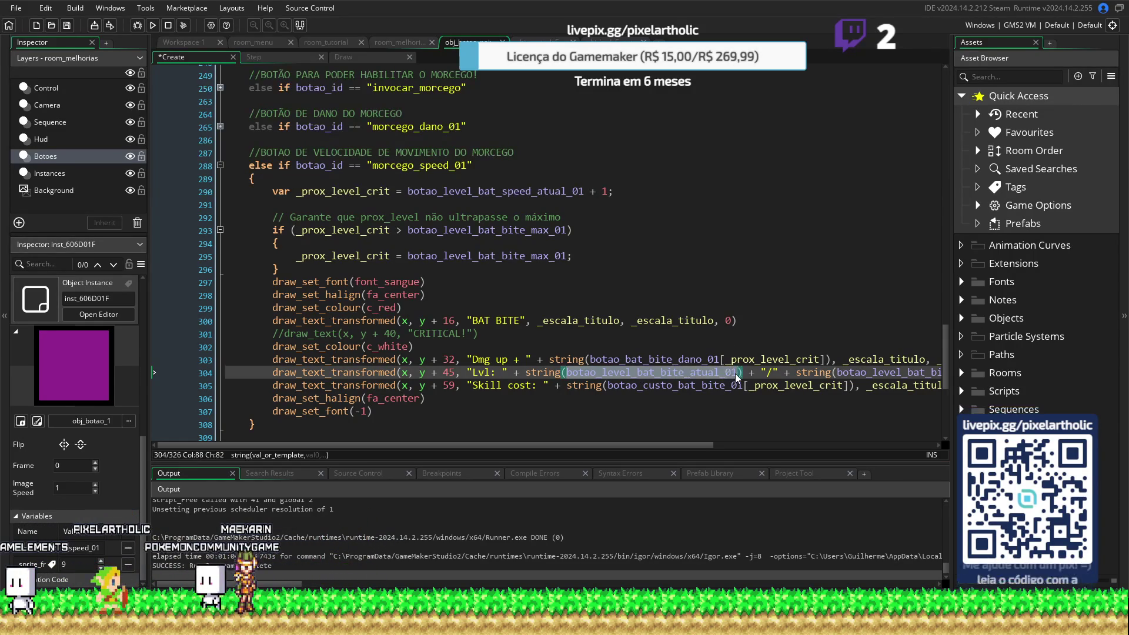
{"action": "key", "text": "ctrl+v"}
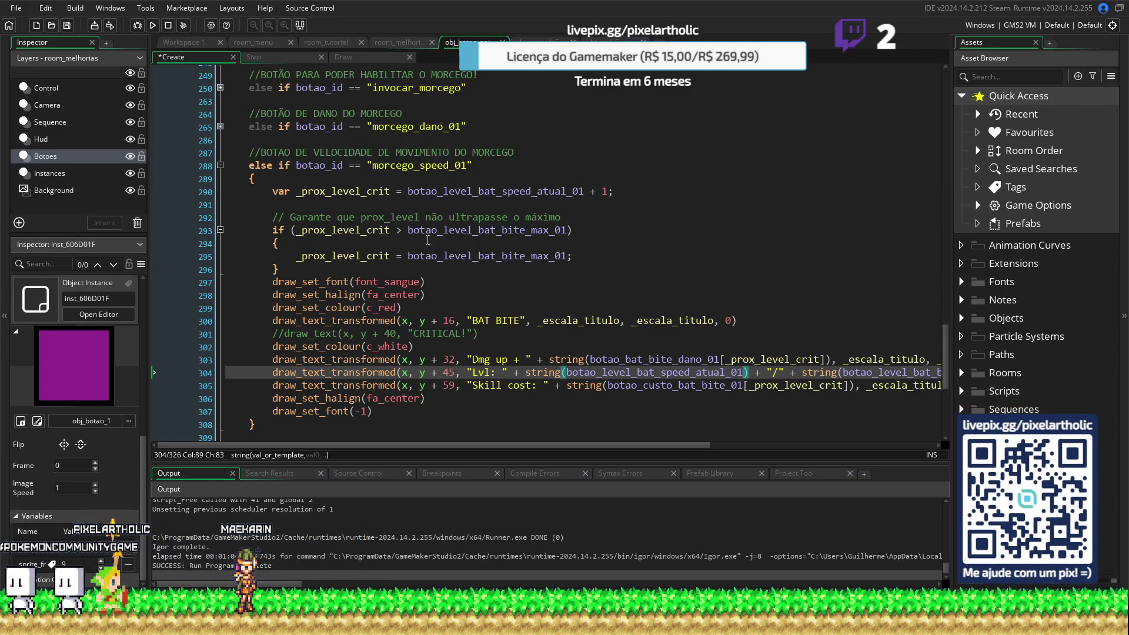
Copy botao_level_bat_speed_max_01 and scroll back down to the morcego_speed_01 draw block
{"action": "scroll", "coordinate": [502, 292], "scroll_direction": "up", "scroll_amount": 20}
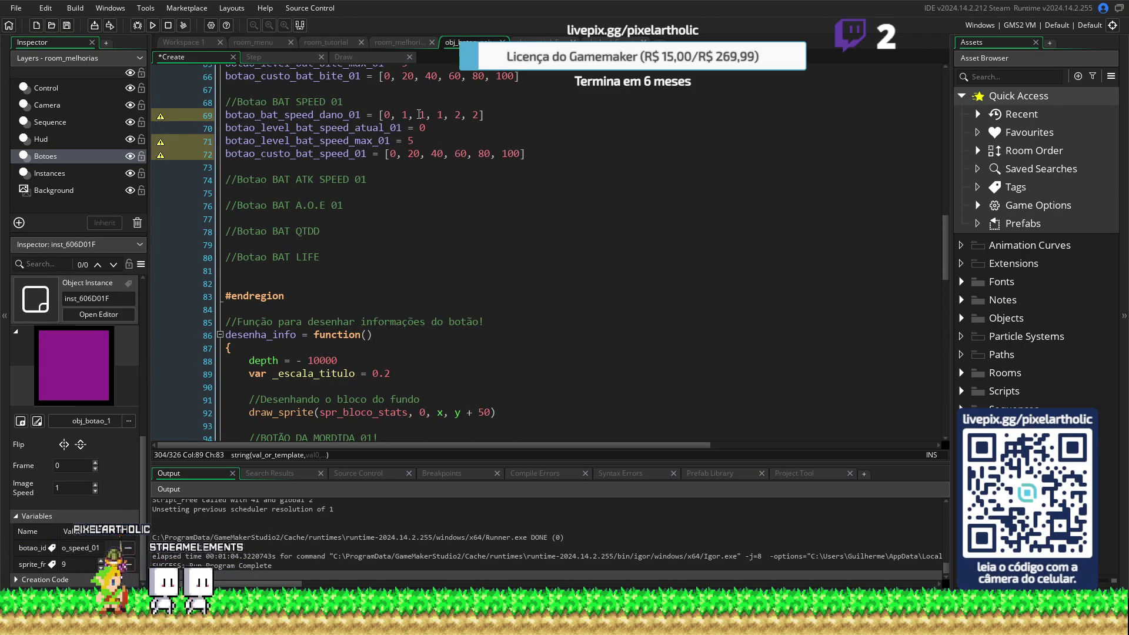
{"action": "left_click_drag", "start_coordinate": [390, 142], "coordinate": [188, 139]}
{"action": "key", "text": "ctrl+c"}
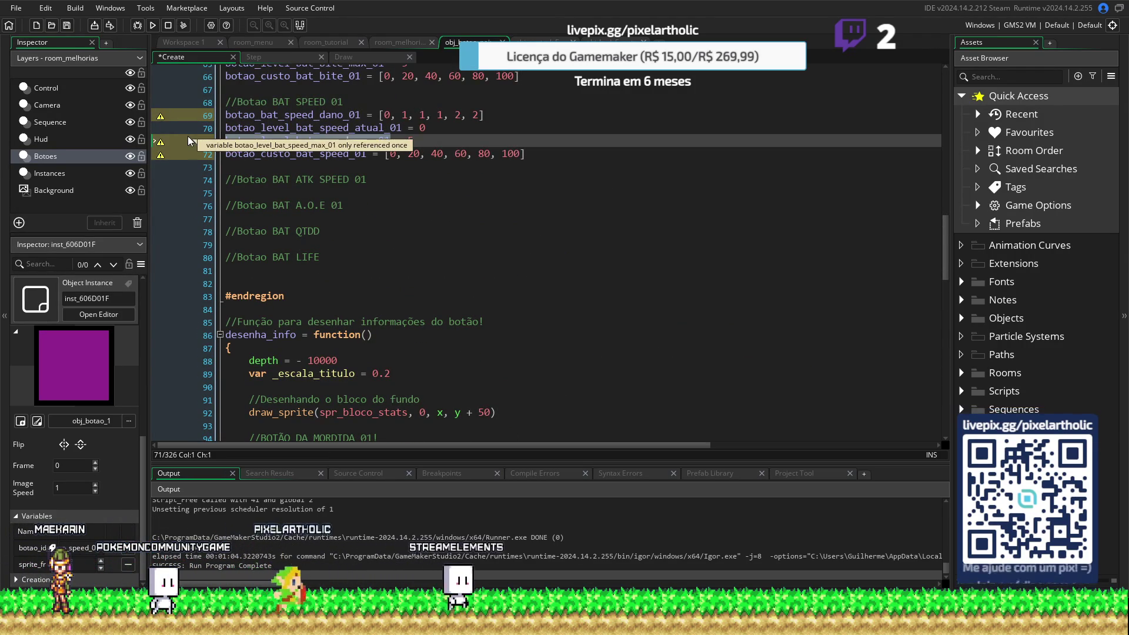
{"action": "left_click", "coordinate": [532, 270]}
{"action": "scroll", "coordinate": [535, 272], "scroll_direction": "down", "scroll_amount": 10}
{"action": "scroll", "coordinate": [535, 272], "scroll_direction": "down", "scroll_amount": 4}
{"action": "scroll", "coordinate": [547, 289], "scroll_direction": "down", "scroll_amount": 2}
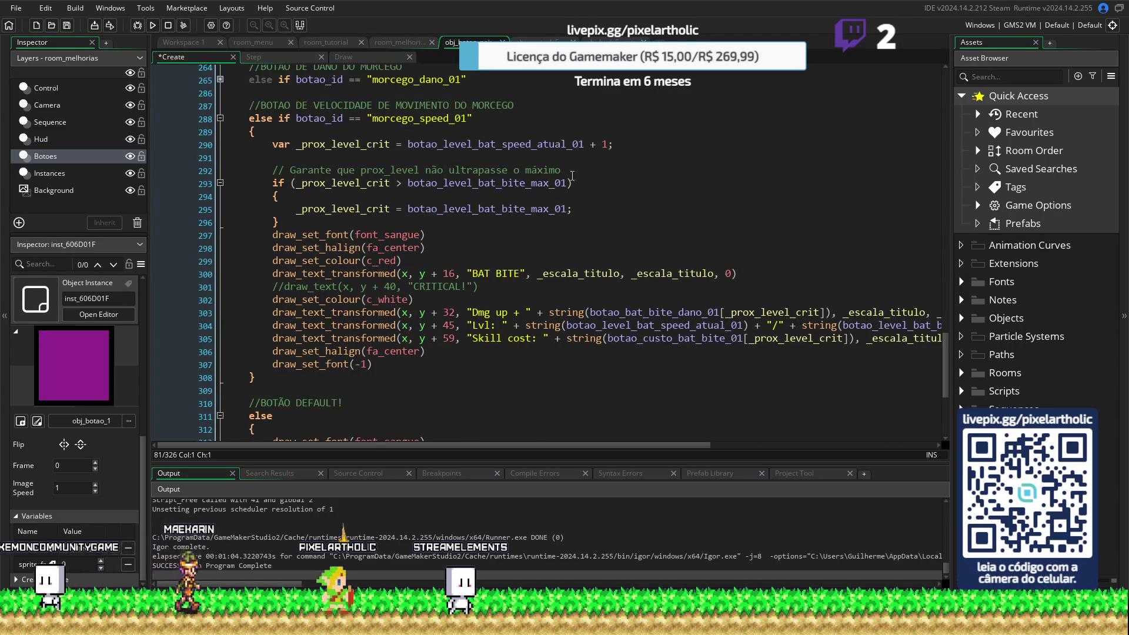
Replace the bite max variable with the bat speed max variable on lines 293, 295 and 304
{"action": "left_click", "coordinate": [409, 183]}
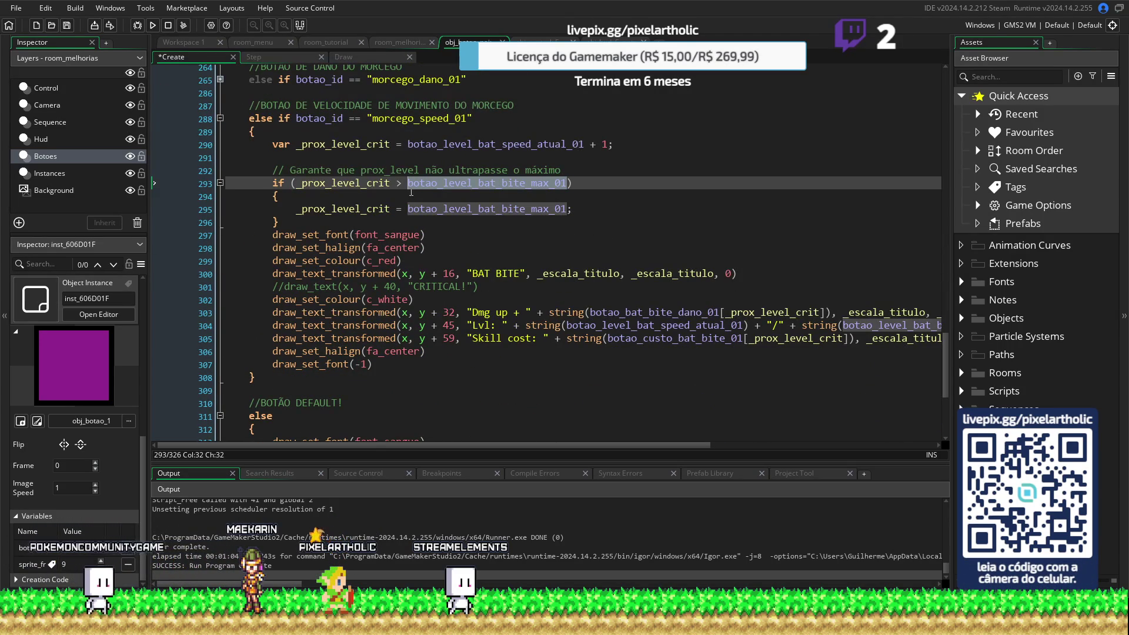
{"action": "key", "text": "ctrl+shift+Right"}
{"action": "key", "text": "ctrl+v"}
{"action": "double_click", "coordinate": [566, 209]}
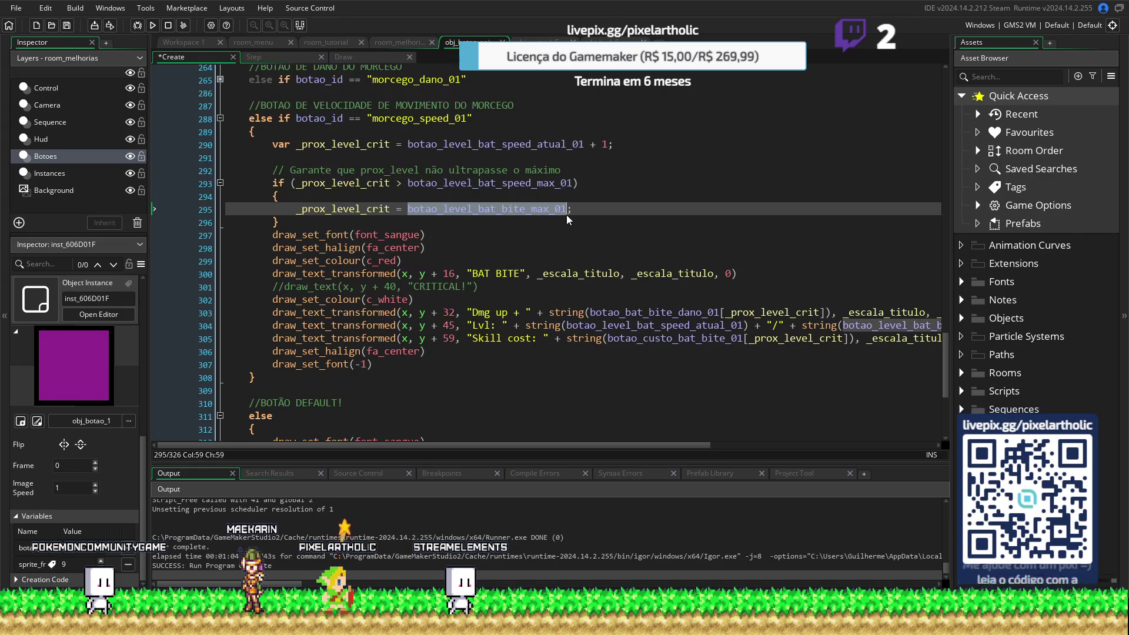
{"action": "key", "text": "ctrl+v"}
{"action": "left_click_drag", "start_coordinate": [846, 325], "coordinate": [935, 340]}
{"action": "left_click", "coordinate": [802, 339]}
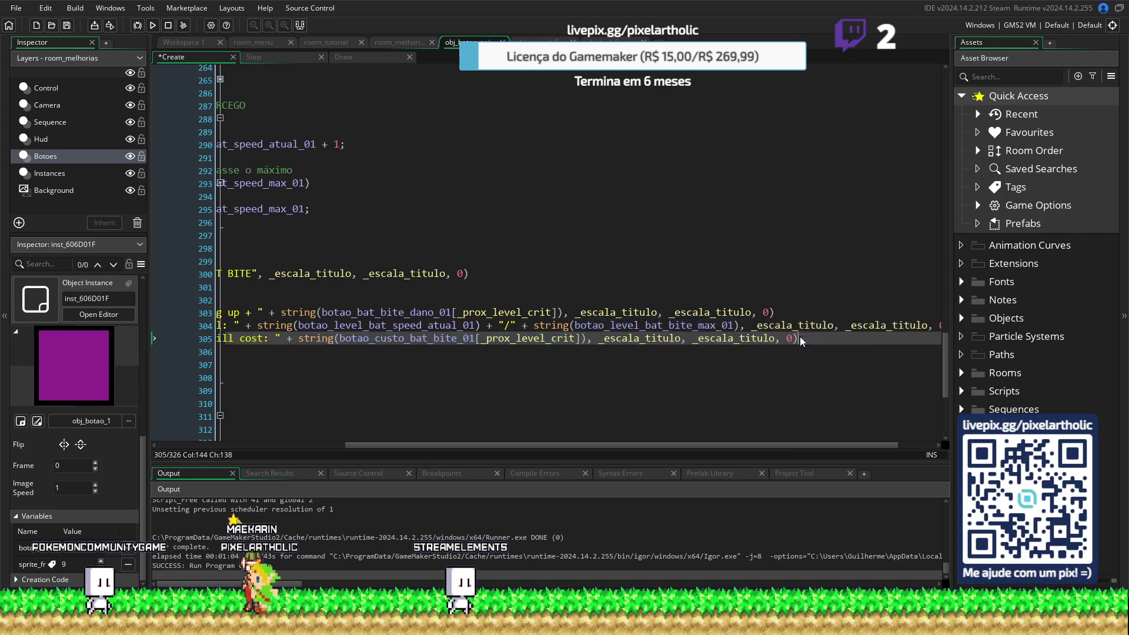
{"action": "left_click_drag", "start_coordinate": [574, 325], "coordinate": [734, 325]}
{"action": "key", "text": "ctrl+v"}
{"action": "left_click_drag", "start_coordinate": [876, 446], "coordinate": [663, 446]}
{"action": "left_click", "coordinate": [528, 247]}
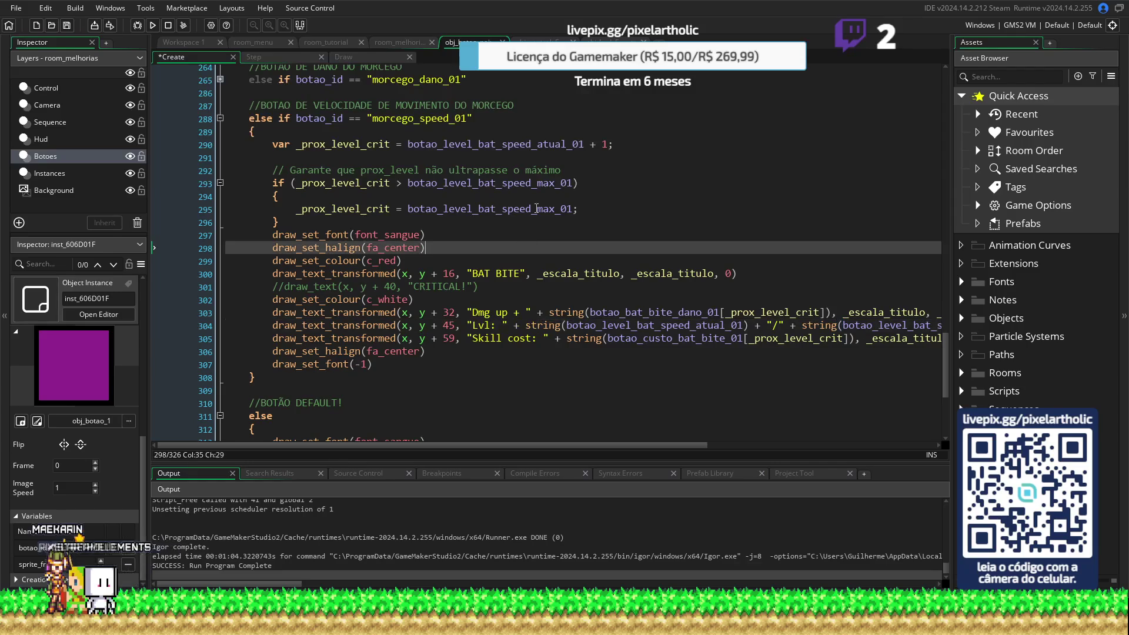
{"action": "left_click", "coordinate": [482, 145]}
{"action": "left_click", "coordinate": [479, 182]}
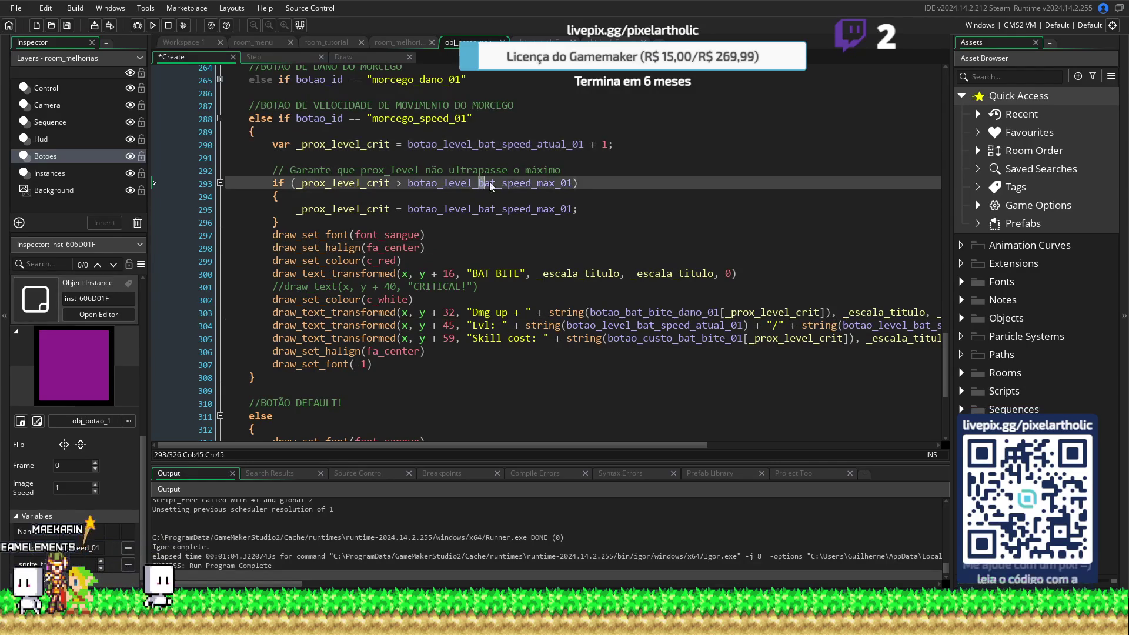
{"action": "left_click", "coordinate": [519, 209]}
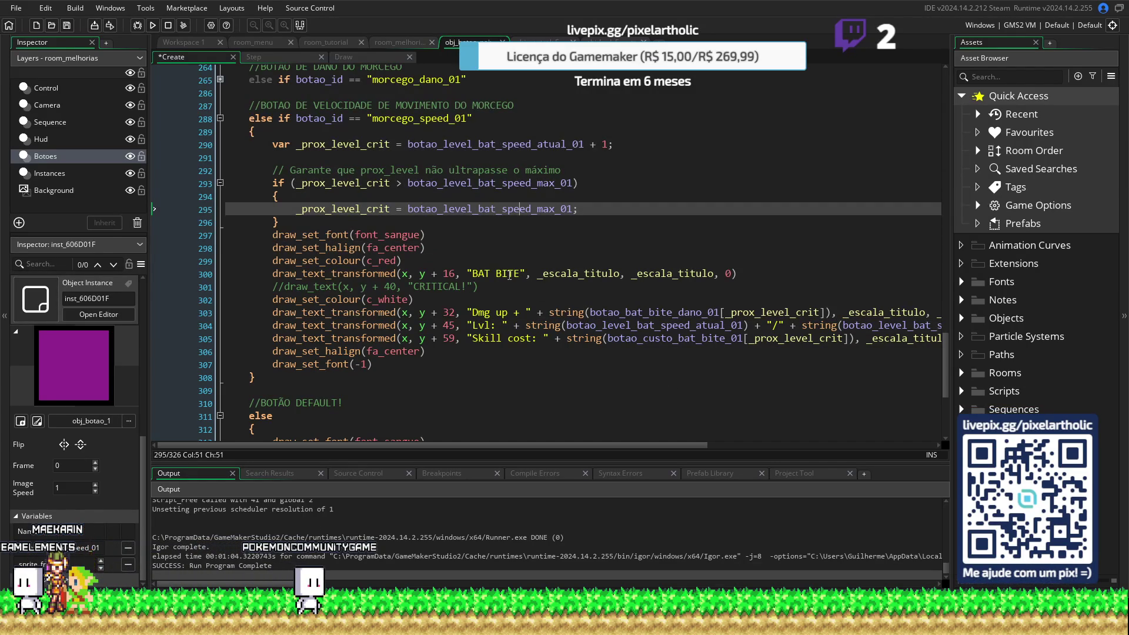
Change the title BITE to SPEED, the label to 'Speed up', and drop dano from the array name
{"action": "double_click", "coordinate": [517, 274]}
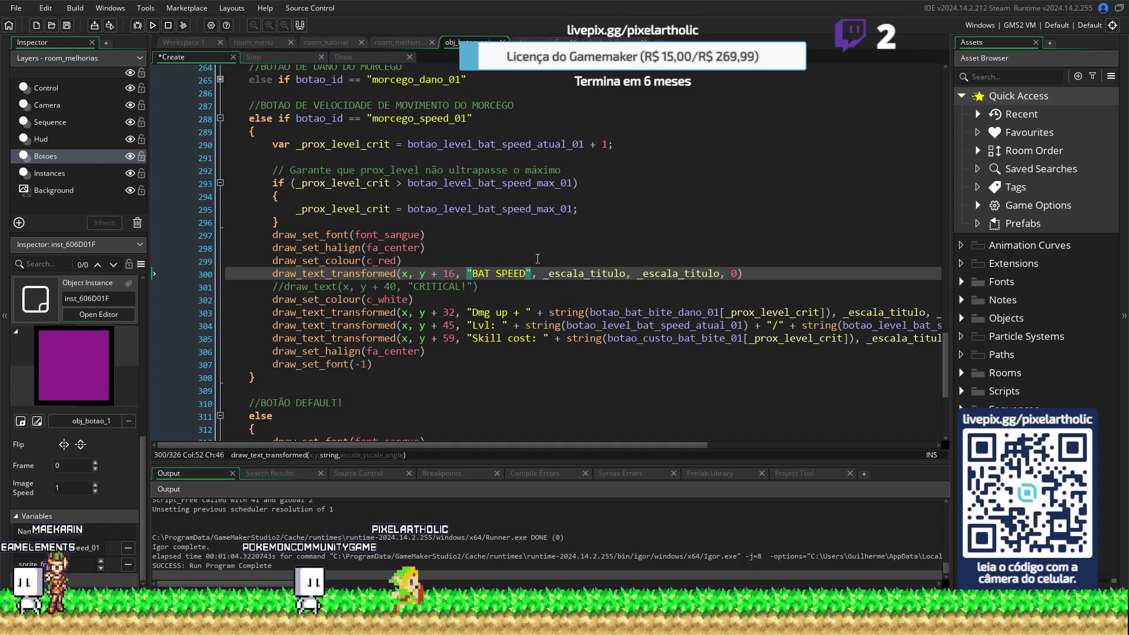
{"action": "type", "text": "SPEED"}
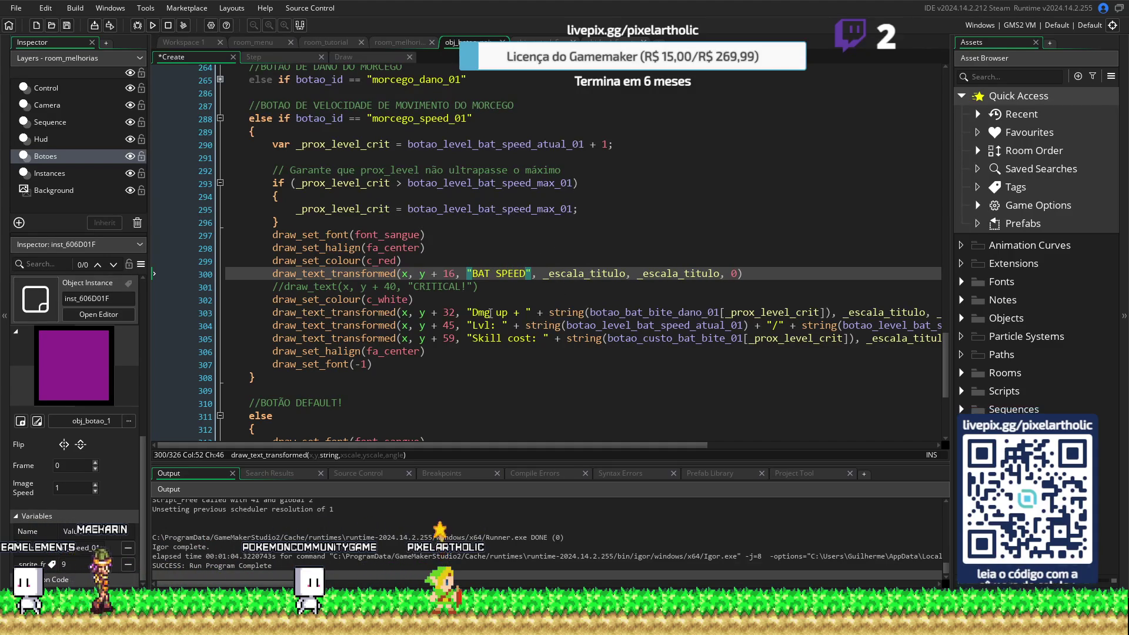
{"action": "left_click", "coordinate": [473, 312]}
{"action": "type", "text": "Speed"}
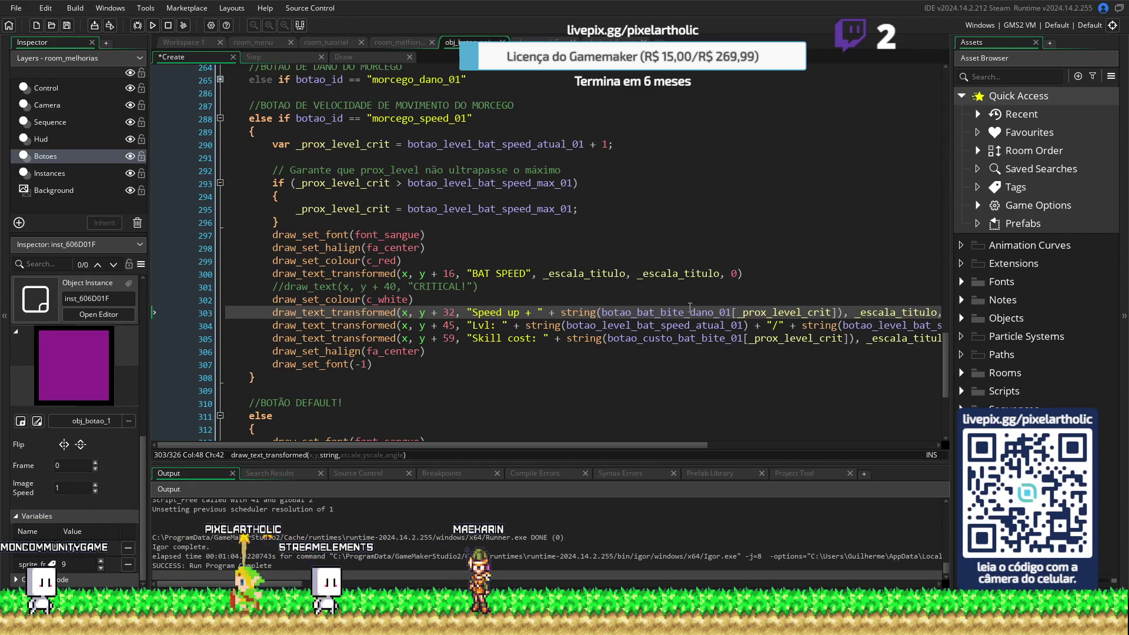
{"action": "scroll", "coordinate": [701, 314], "scroll_direction": "up", "scroll_amount": 20}
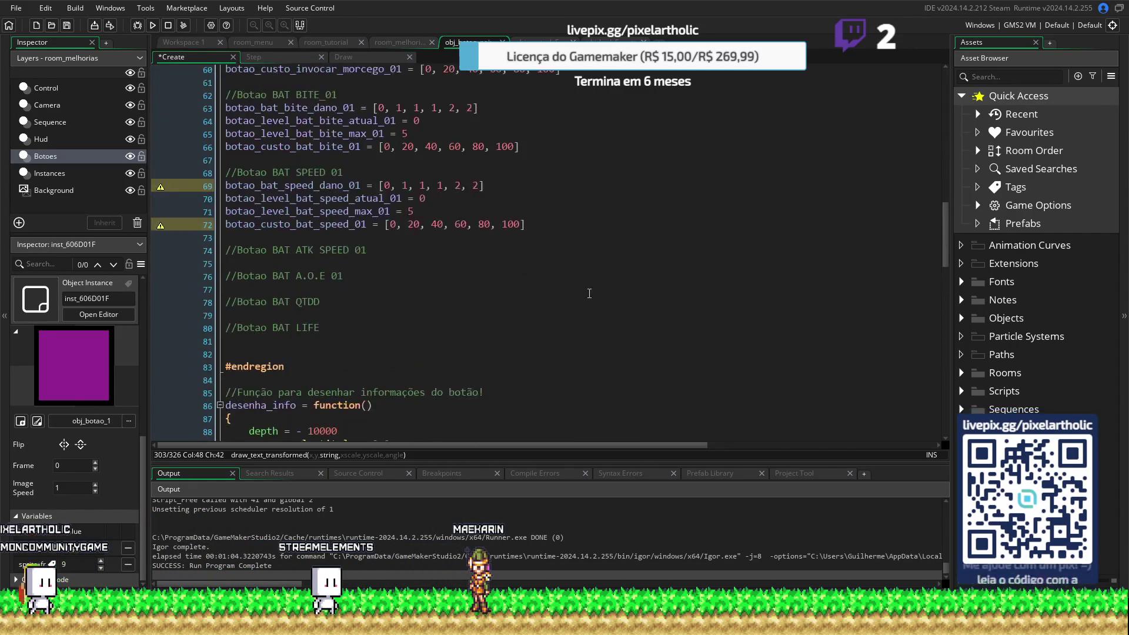
{"action": "left_click", "coordinate": [344, 185]}
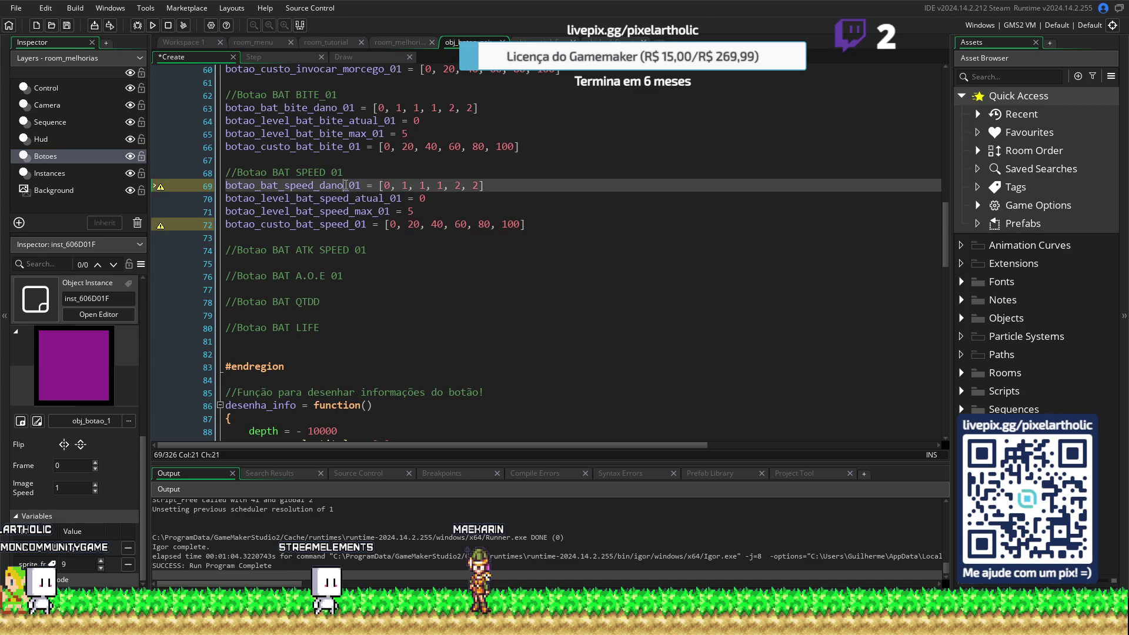
{"action": "key", "text": "BackSpace"}
{"action": "key", "text": "BackSpace"}
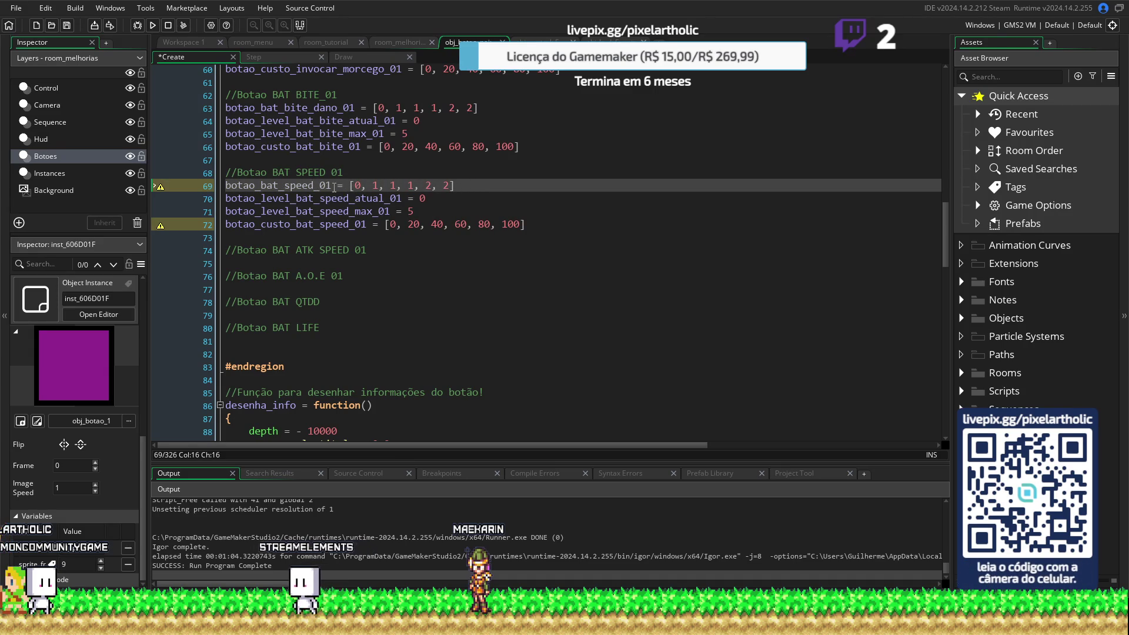
{"action": "left_click", "coordinate": [516, 303]}
{"action": "scroll", "coordinate": [514, 306], "scroll_direction": "down", "scroll_amount": 20}
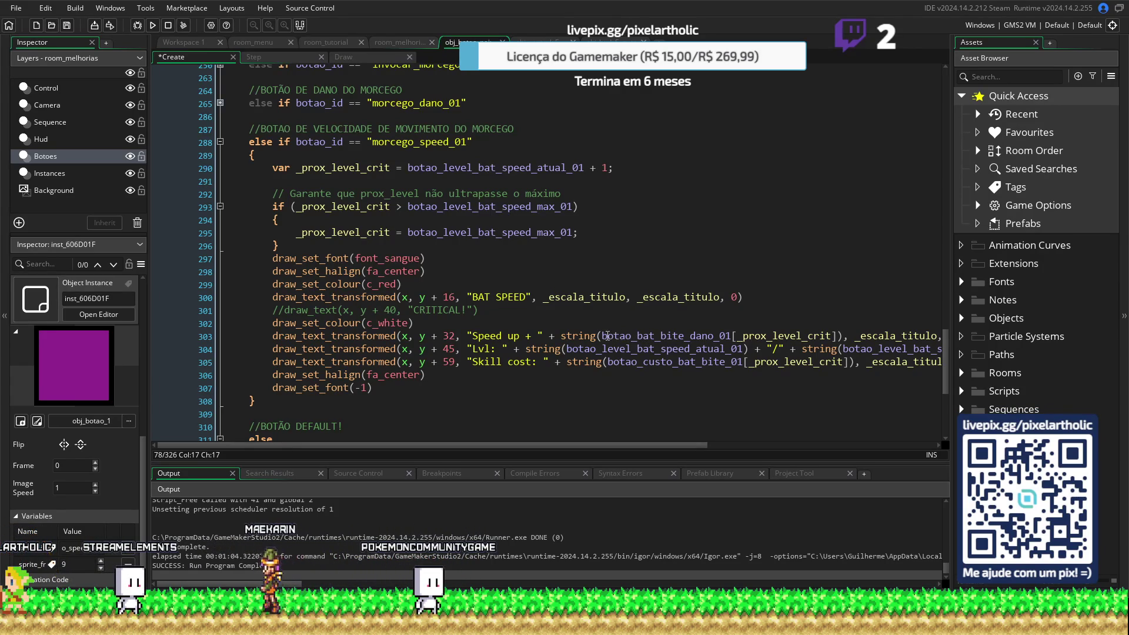
Swap the bite cost array on line 305 for the bat speed cost array
{"action": "double_click", "coordinate": [604, 336]}
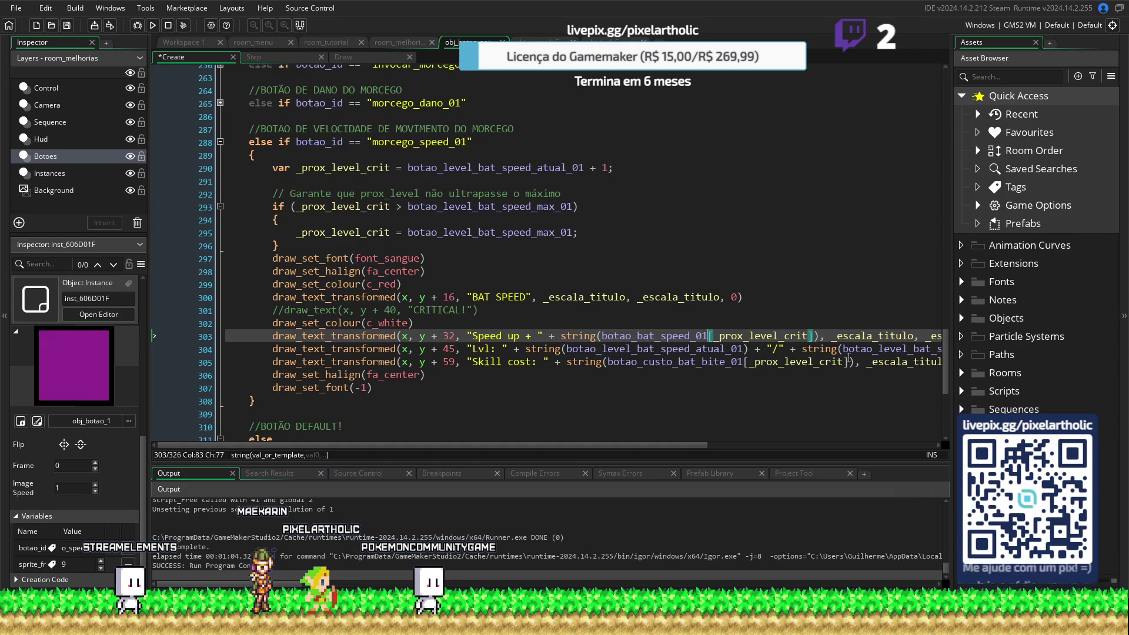
{"action": "scroll", "coordinate": [371, 243], "scroll_direction": "up", "scroll_amount": 20}
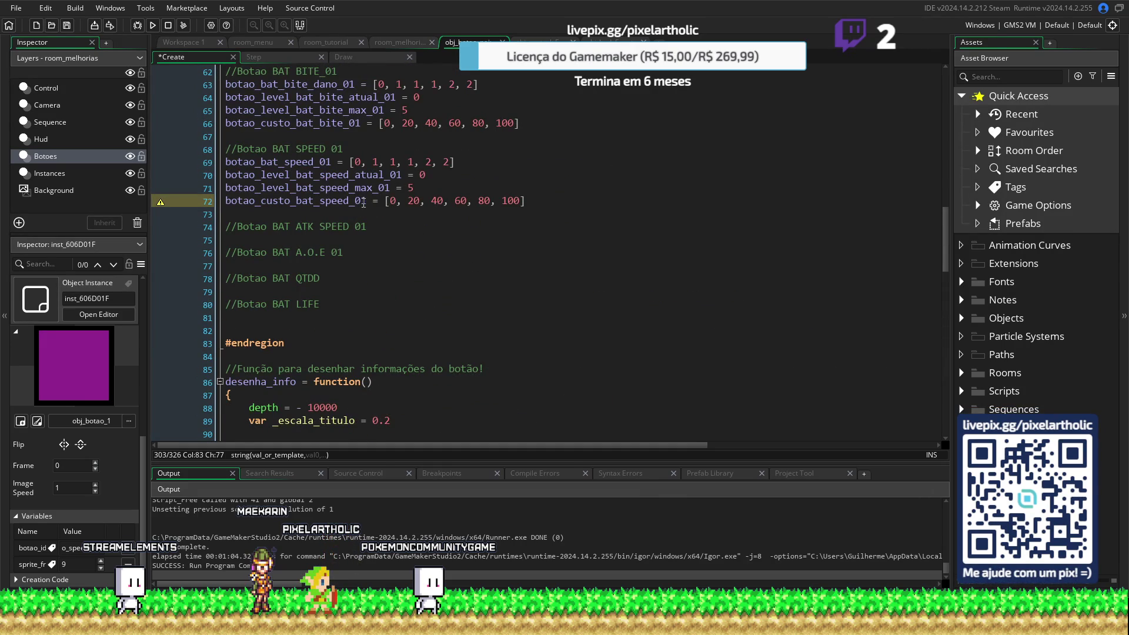
{"action": "left_click", "coordinate": [178, 202]}
{"action": "scroll", "coordinate": [672, 290], "scroll_direction": "down", "scroll_amount": 8}
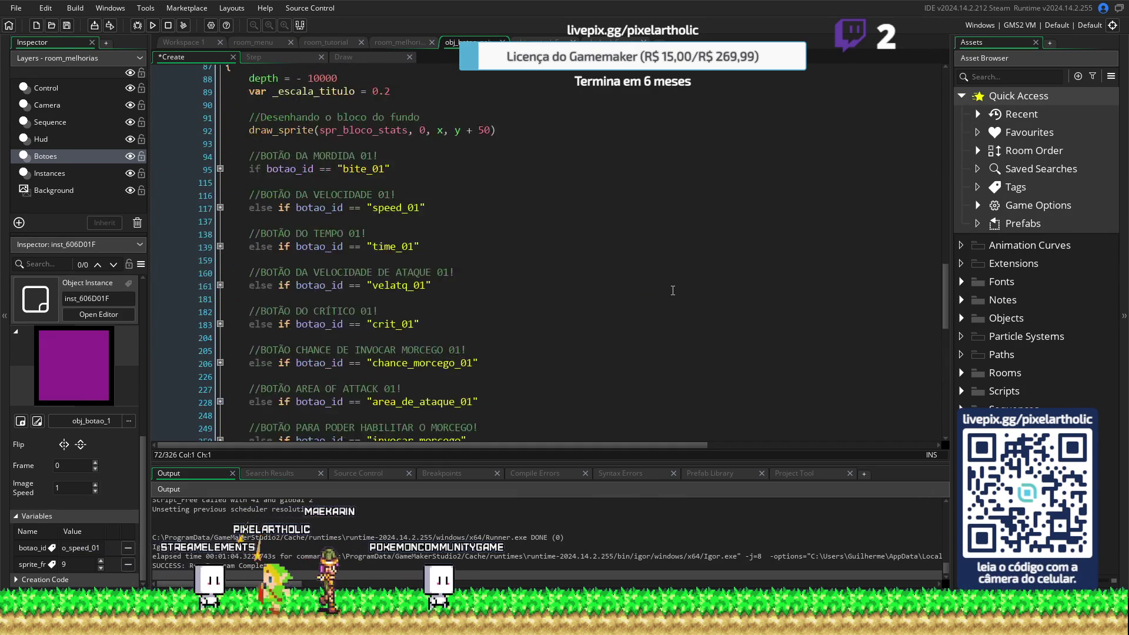
{"action": "scroll", "coordinate": [673, 290], "scroll_direction": "down", "scroll_amount": 5}
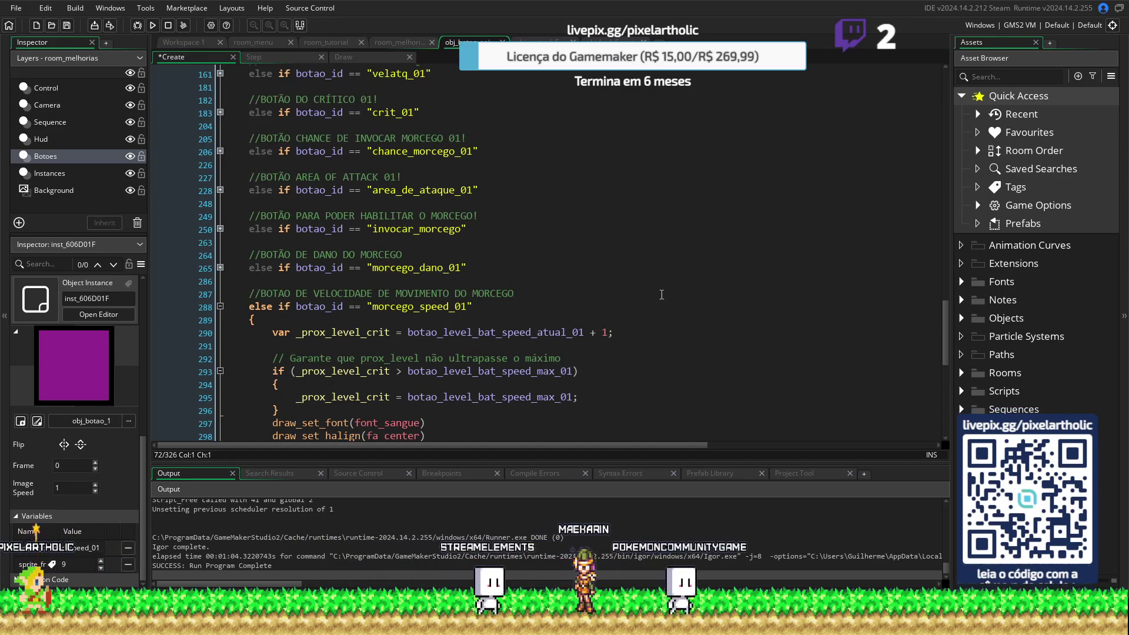
{"action": "scroll", "coordinate": [661, 294], "scroll_direction": "down", "scroll_amount": 5}
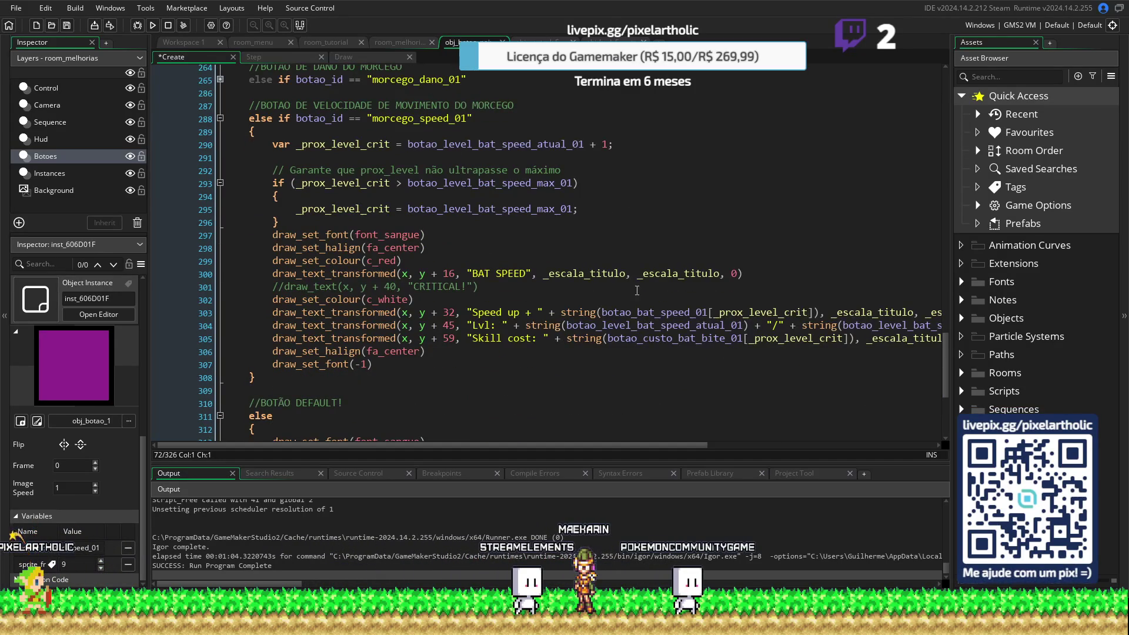
{"action": "left_click_drag", "start_coordinate": [608, 340], "coordinate": [709, 341]}
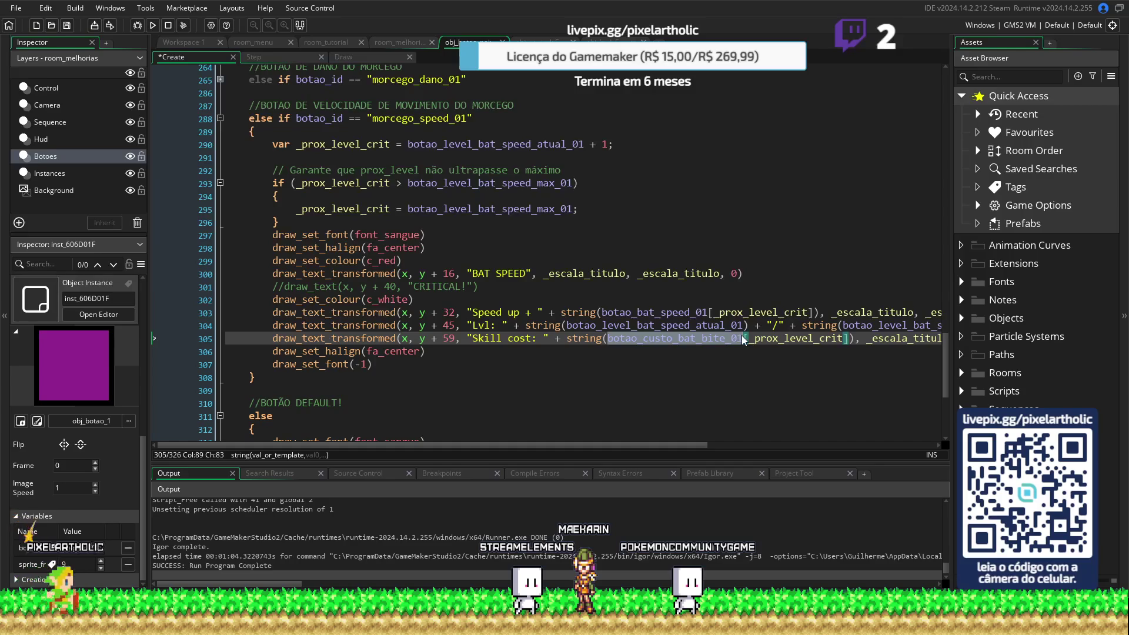
{"action": "type", "text": "botao_custo_bat_speed_01"}
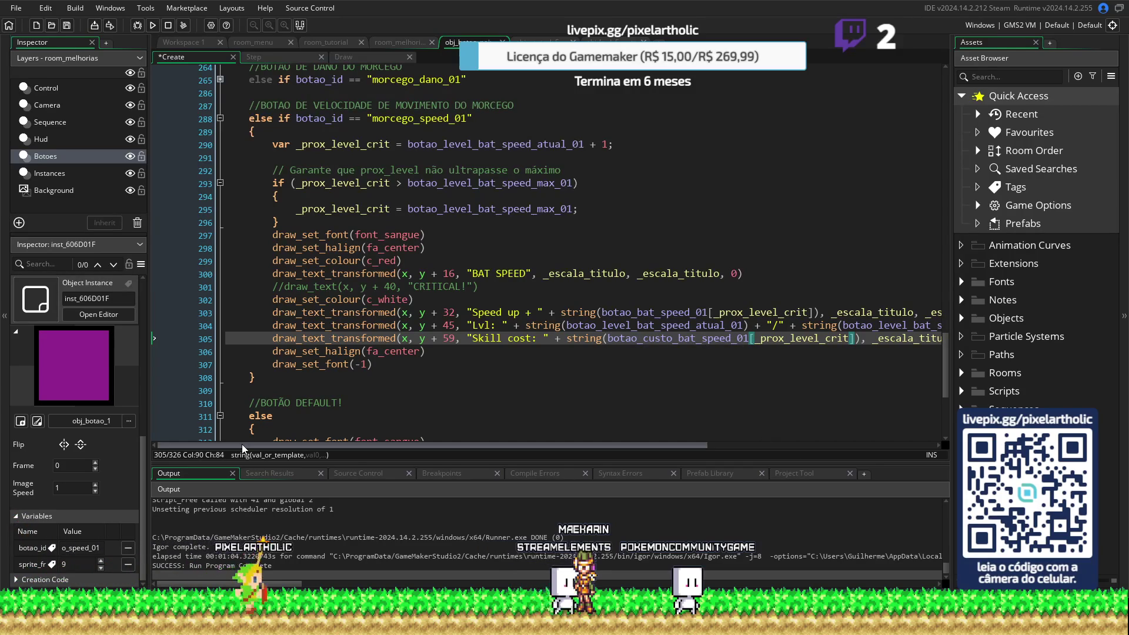
{"action": "mouse_move", "coordinate": [240, 445]}
{"action": "left_mouse_down"}
{"action": "mouse_move", "coordinate": [281, 449]}
{"action": "mouse_move", "coordinate": [220, 439]}
{"action": "left_mouse_up"}
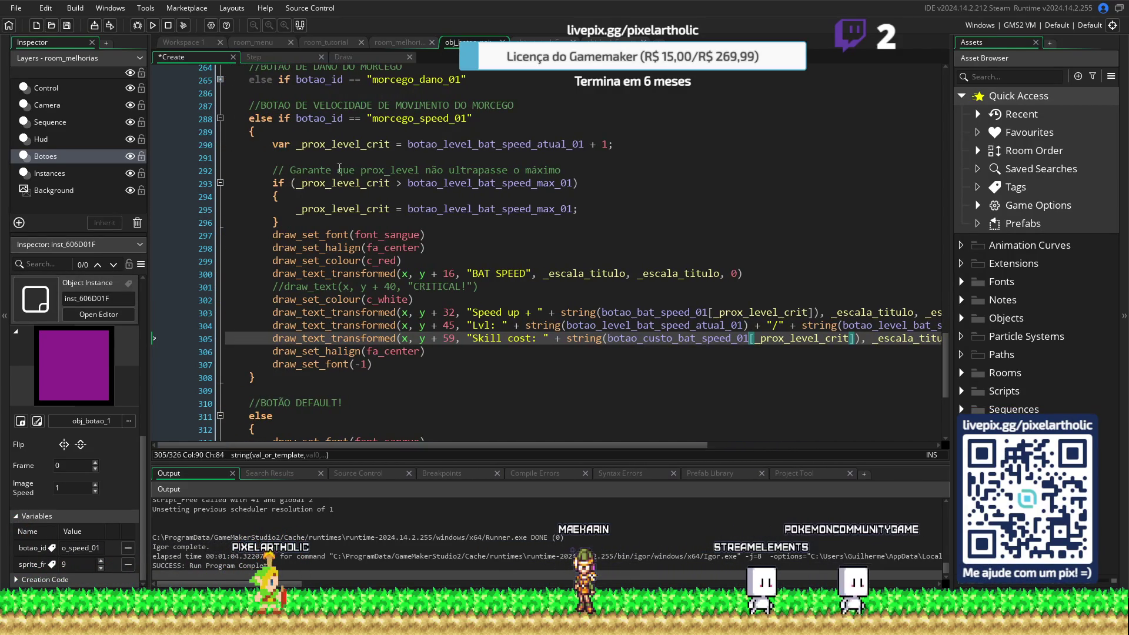
{"action": "left_click", "coordinate": [370, 183]}
Rename _prox_level_crit to _prox_level_bat_speed on line 290 and paste it into lines 293, 295, 303 and 305
{"action": "left_click_drag", "start_coordinate": [366, 144], "coordinate": [389, 140]}
{"action": "type", "text": "bat_speed"}
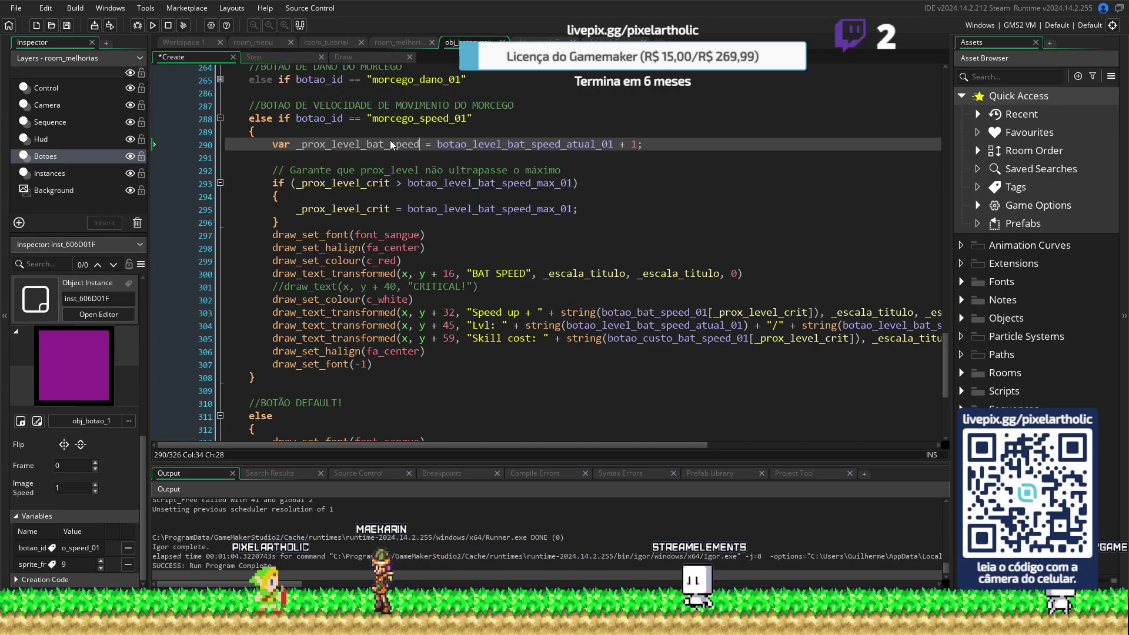
{"action": "left_click_drag", "start_coordinate": [296, 144], "coordinate": [418, 144]}
{"action": "key", "text": "ctrl+c"}
{"action": "double_click", "coordinate": [309, 183]}
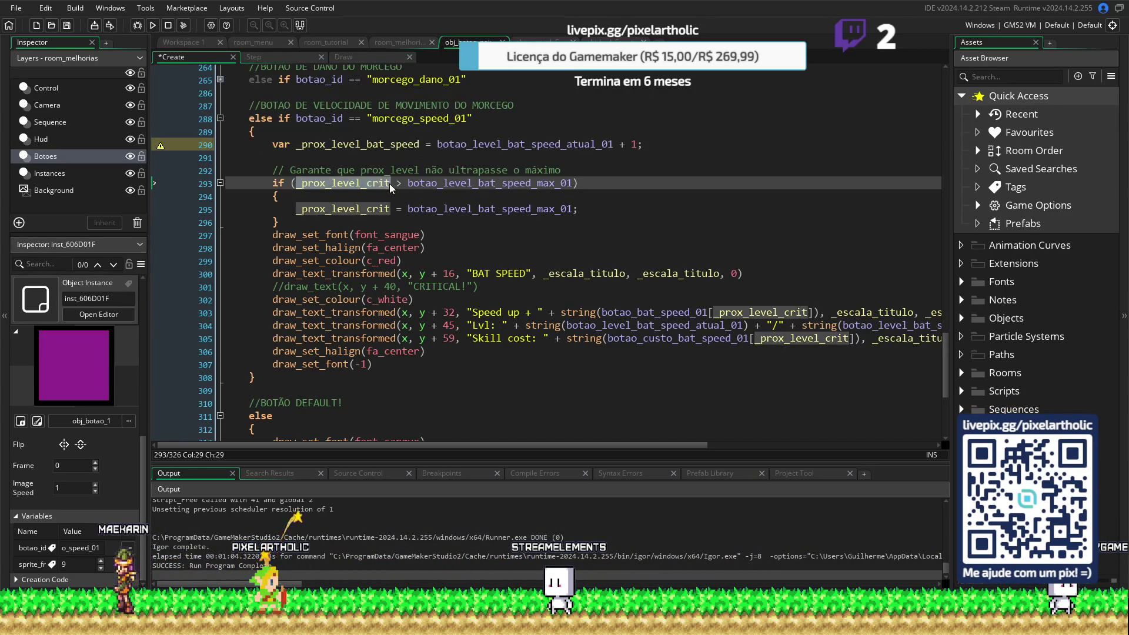
{"action": "key", "text": "ctrl+v"}
{"action": "left_click", "coordinate": [297, 208]}
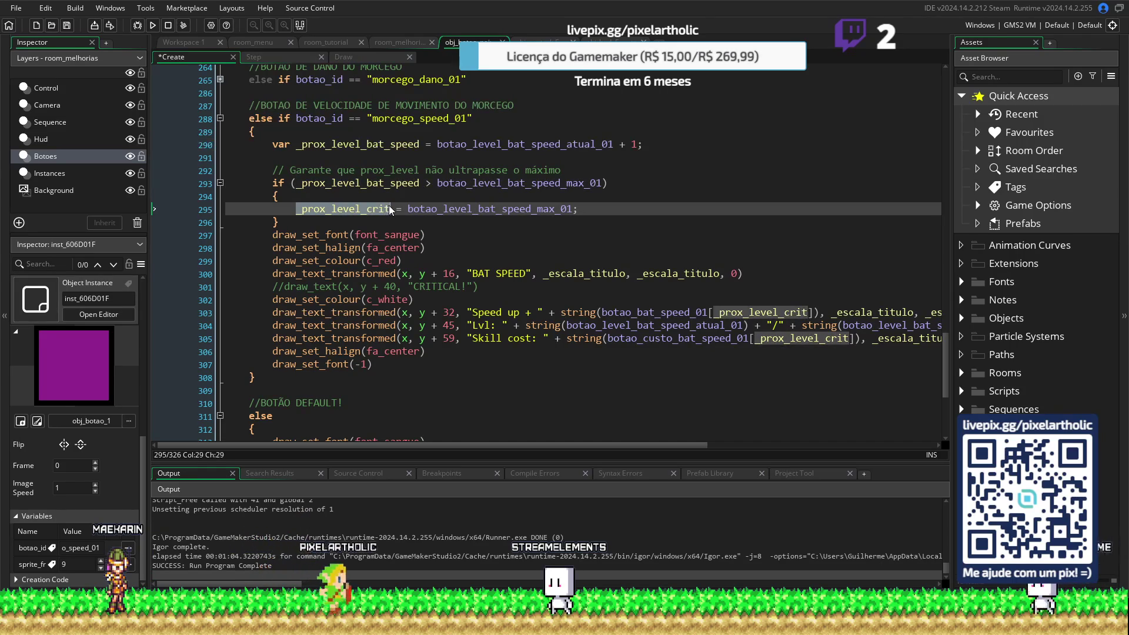
{"action": "key", "text": "ctrl+v"}
{"action": "left_click_drag", "start_coordinate": [713, 312], "coordinate": [809, 317]}
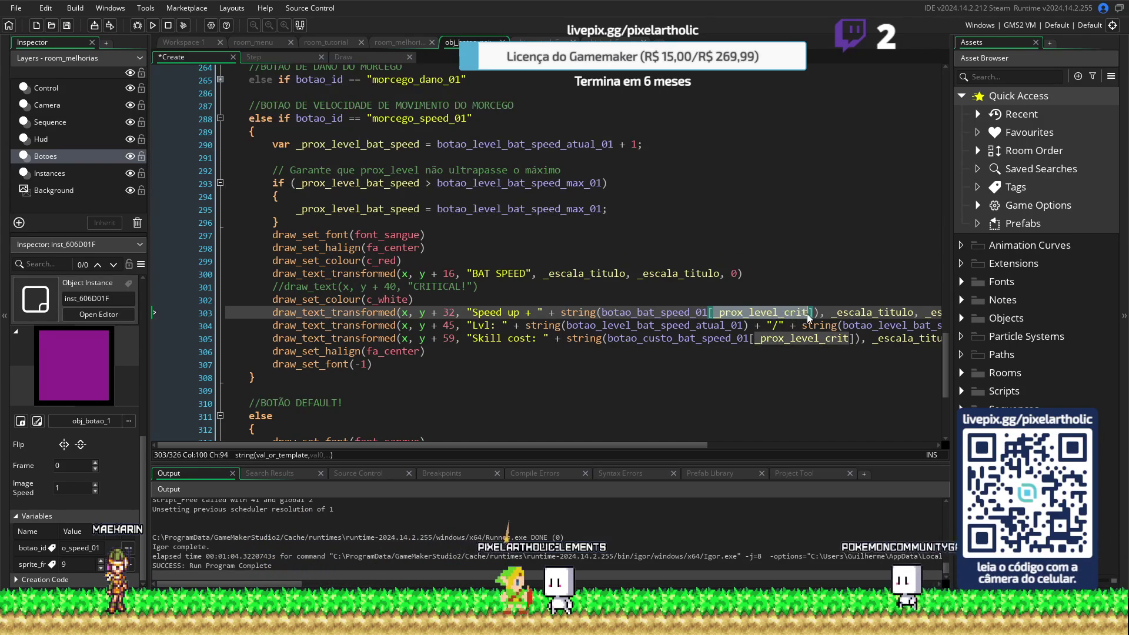
{"action": "left_click", "coordinate": [758, 339]}
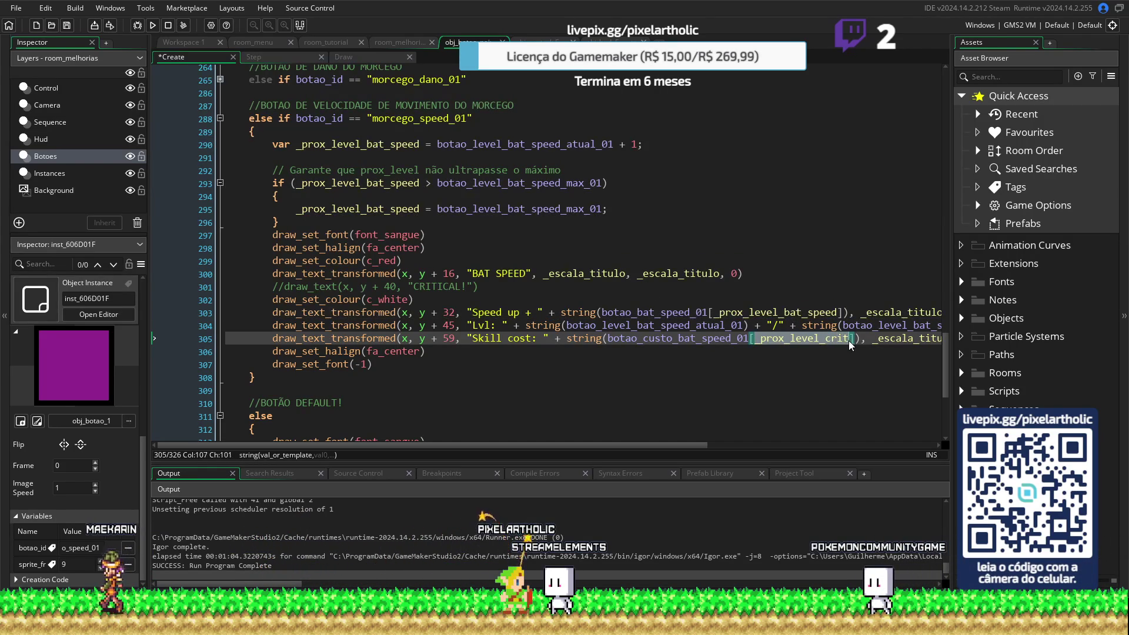
{"action": "mouse_move", "coordinate": [222, 446]}
{"action": "left_mouse_down"}
{"action": "mouse_move", "coordinate": [315, 458]}
{"action": "mouse_move", "coordinate": [448, 452]}
{"action": "mouse_move", "coordinate": [206, 449]}
{"action": "left_mouse_up"}
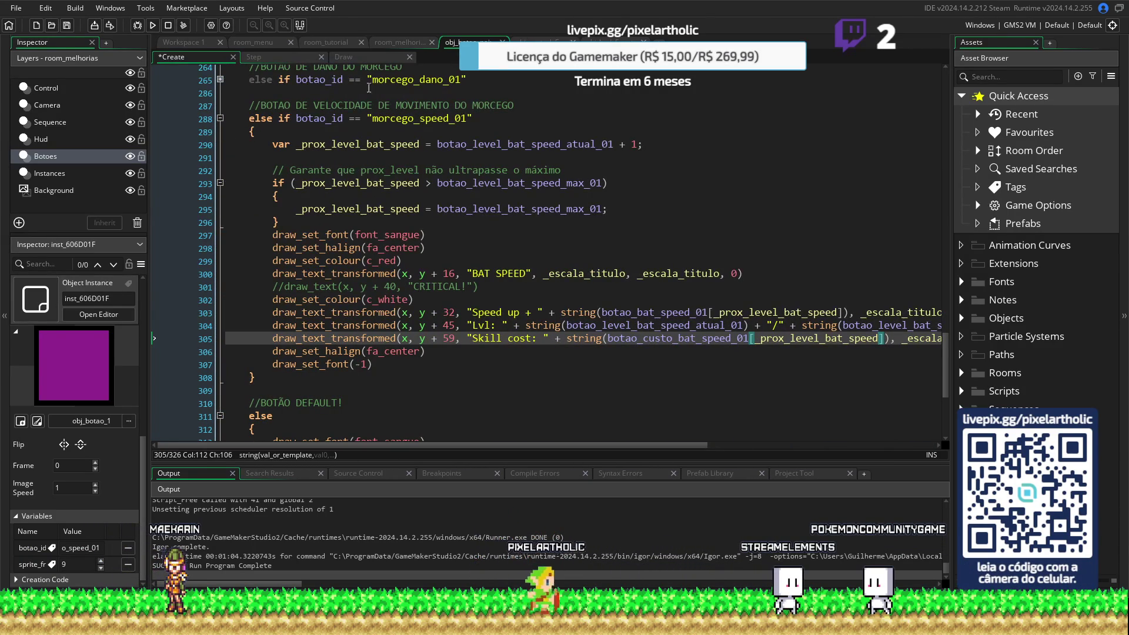
{"action": "left_click", "coordinate": [266, 55]}
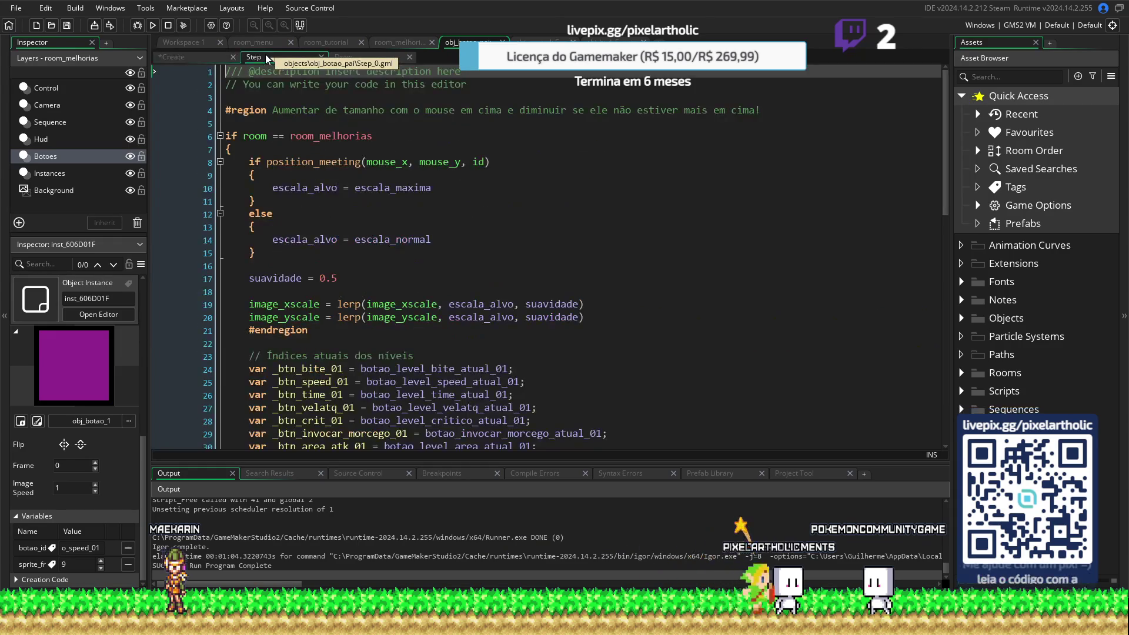
{"action": "key", "text": "F5"}
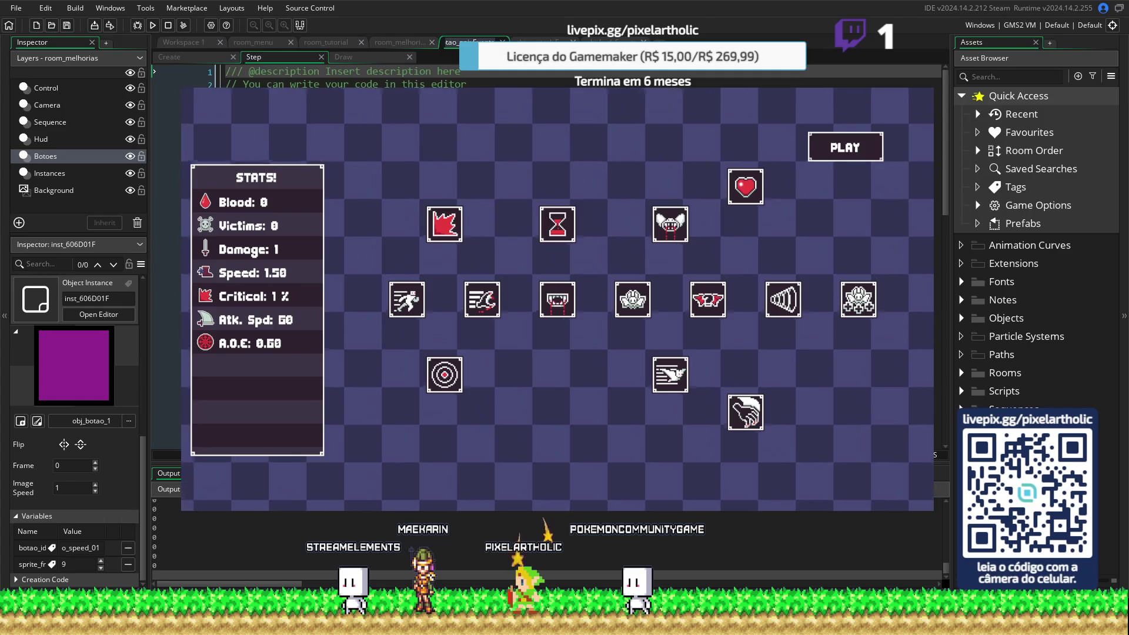
{"action": "mouse_move", "coordinate": [670, 375]}
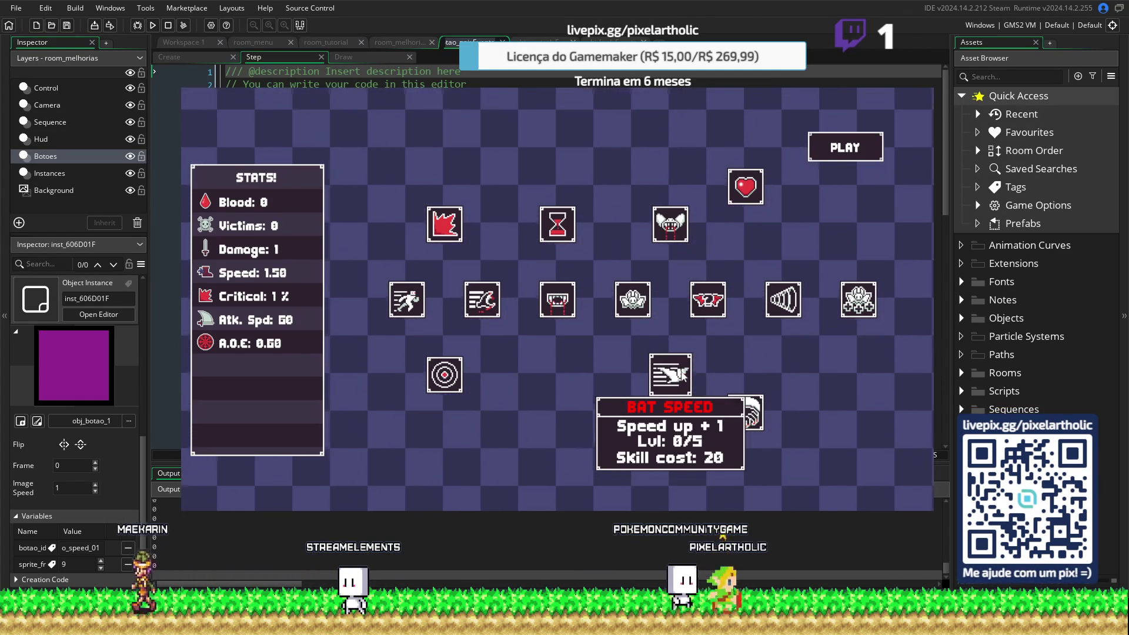
{"action": "mouse_move", "coordinate": [638, 298]}
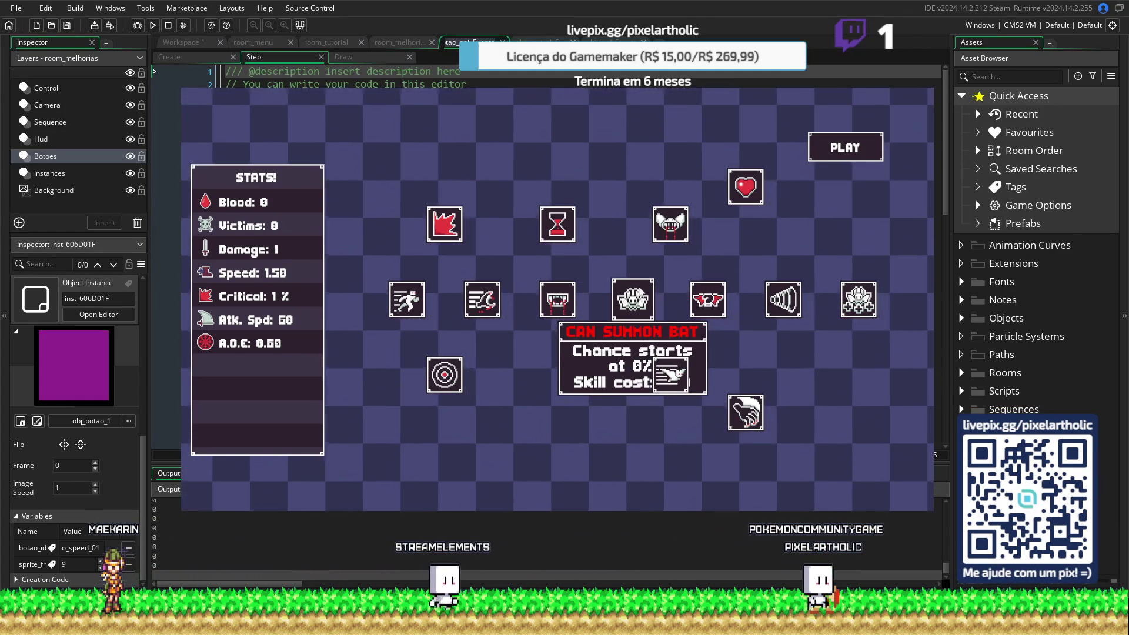
{"action": "mouse_move", "coordinate": [436, 233]}
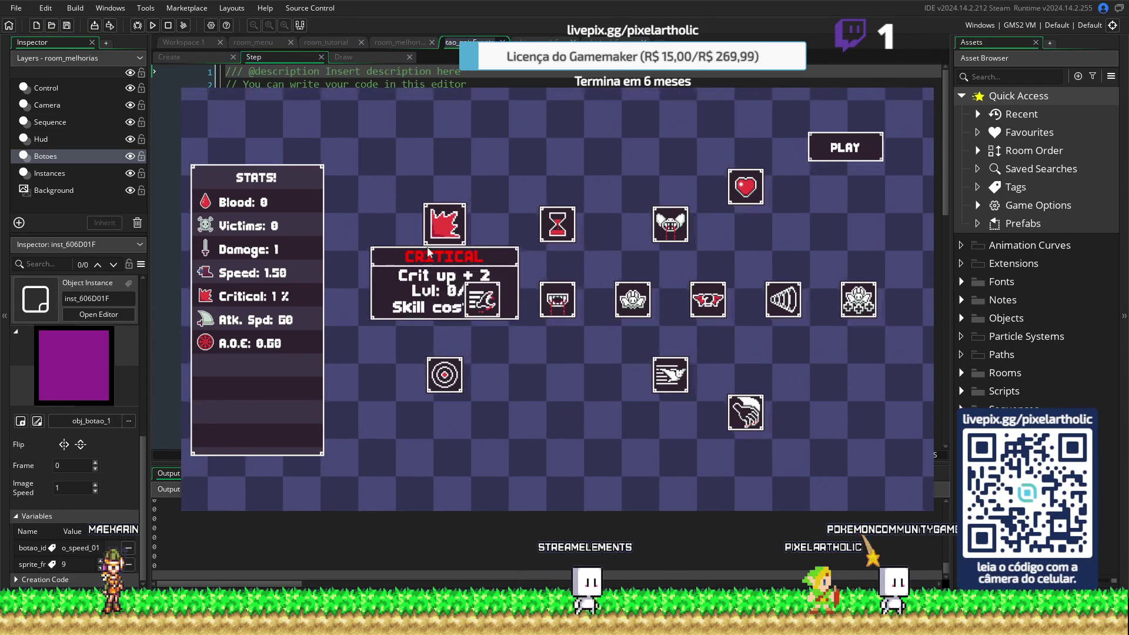
{"action": "mouse_move", "coordinate": [670, 230]}
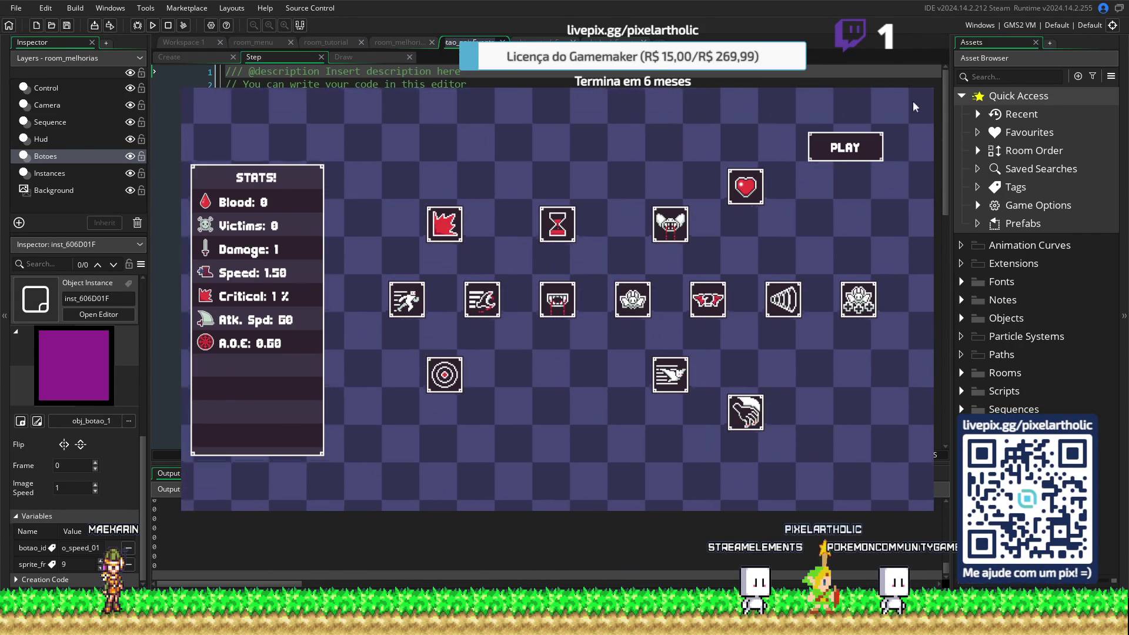
{"action": "key", "text": "Escape"}
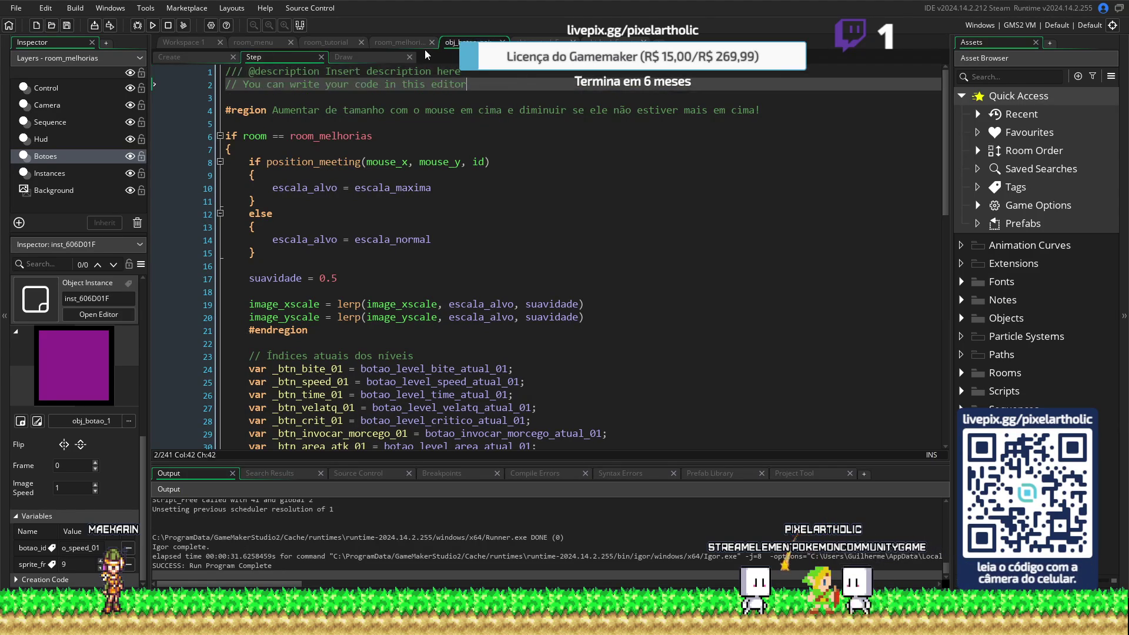
Copy the botao_level_bat_speed_atual_01 variable name from the Create event code
{"action": "left_click", "coordinate": [412, 40]}
{"action": "left_click", "coordinate": [471, 41]}
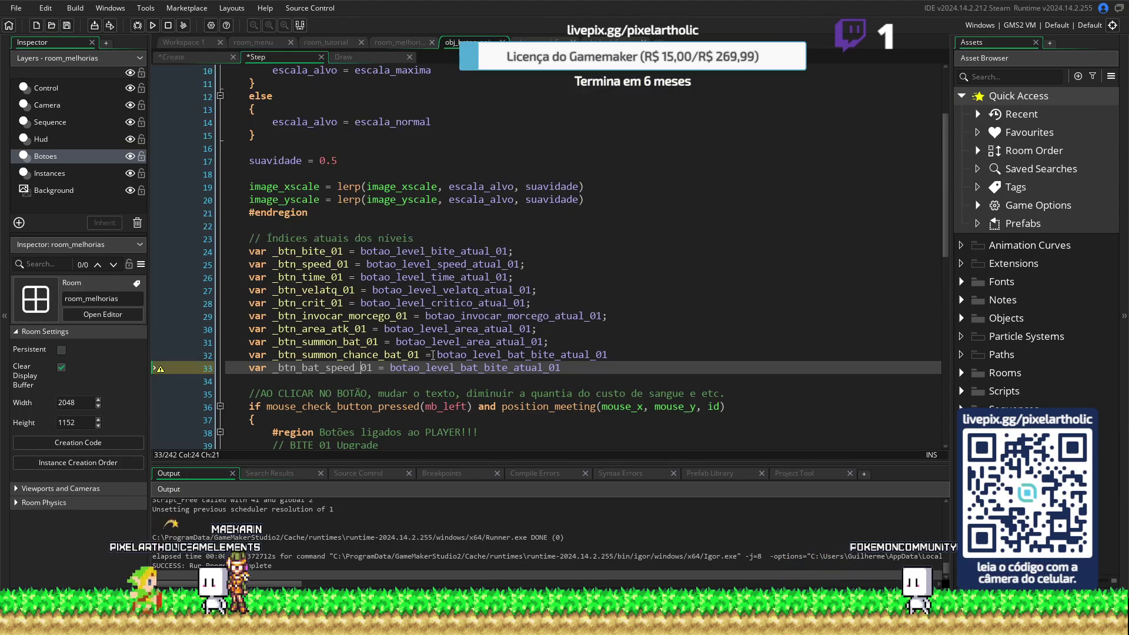
{"action": "left_click", "coordinate": [186, 55]}
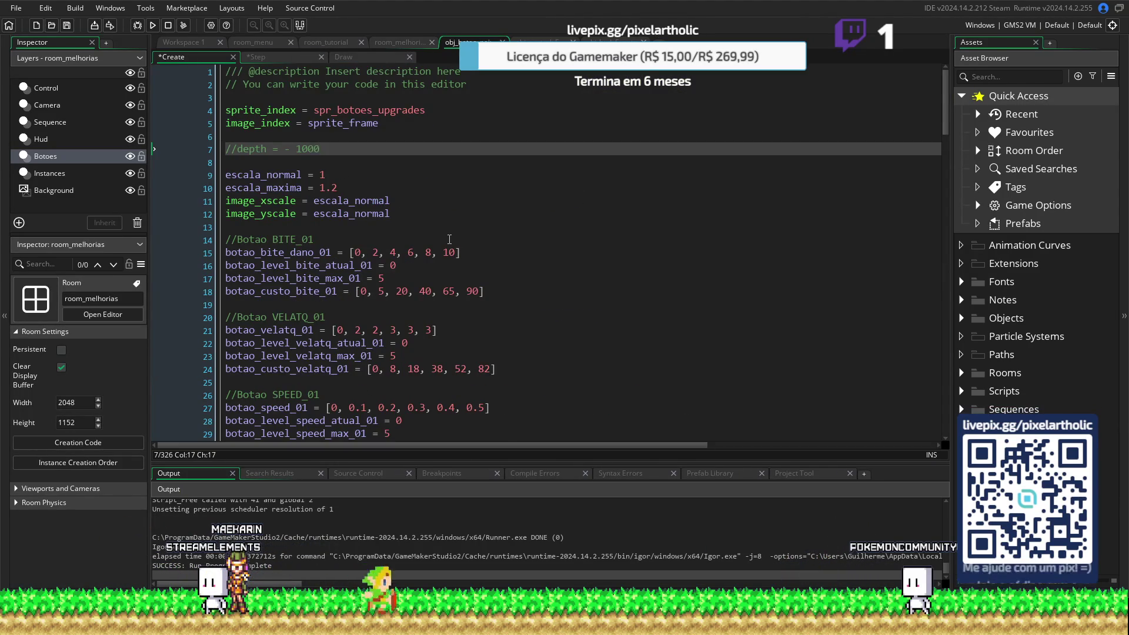
{"action": "scroll", "coordinate": [453, 246], "scroll_direction": "down", "scroll_amount": 10}
{"action": "scroll", "coordinate": [453, 247], "scroll_direction": "down", "scroll_amount": 3}
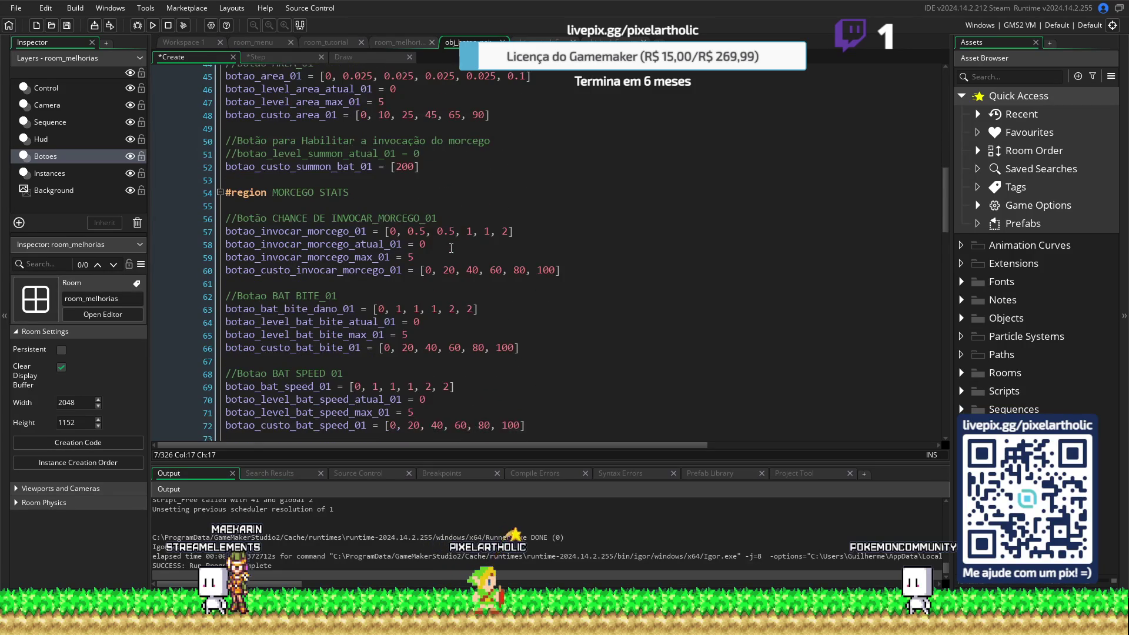
{"action": "scroll", "coordinate": [451, 248], "scroll_direction": "down", "scroll_amount": 2}
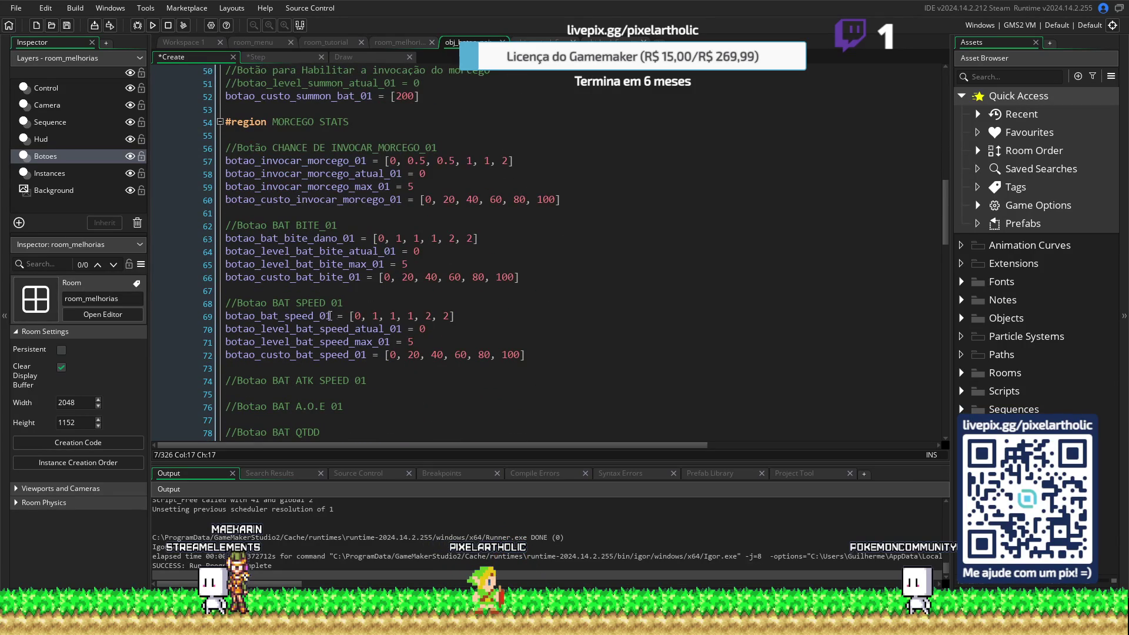
{"action": "left_click", "coordinate": [263, 57]}
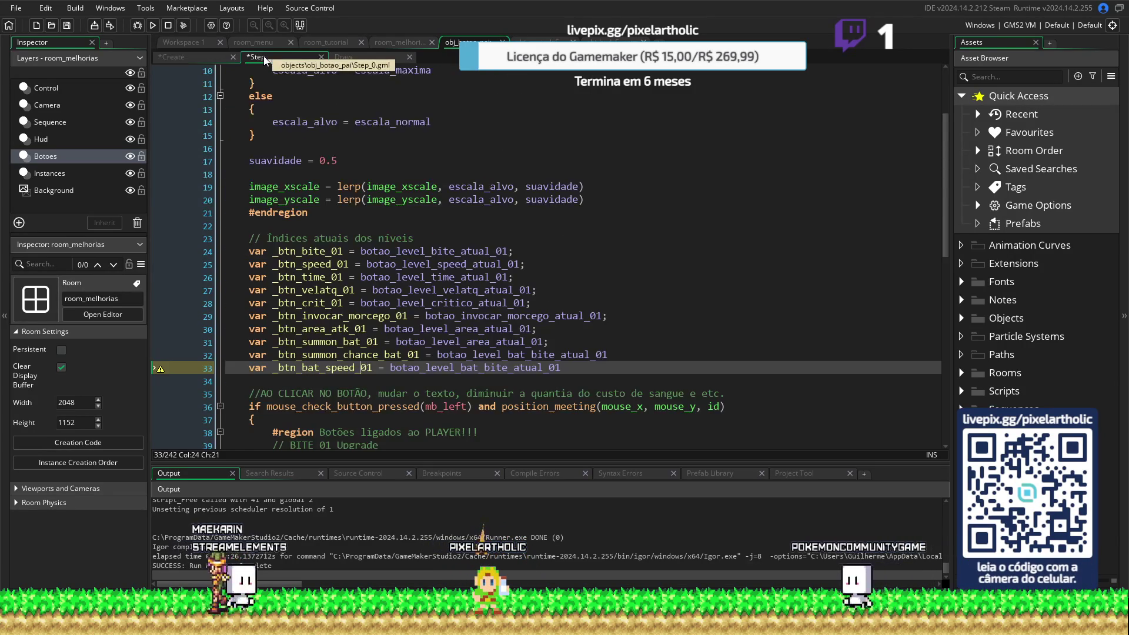
{"action": "left_click", "coordinate": [196, 56]}
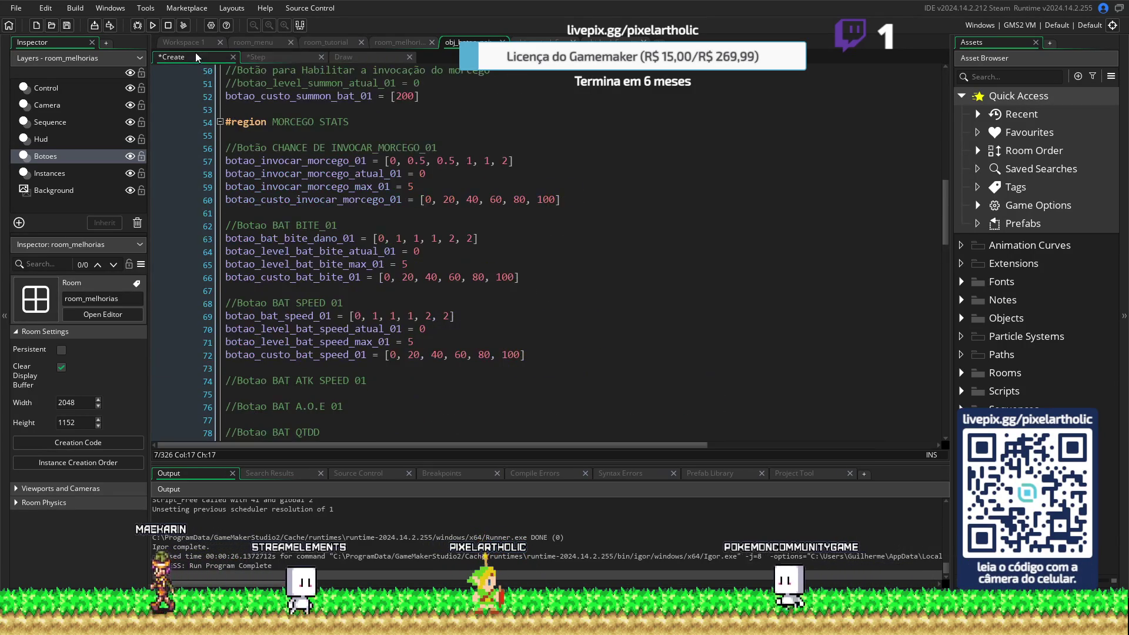
{"action": "double_click", "coordinate": [400, 329]}
{"action": "key", "text": "ctrl+c"}
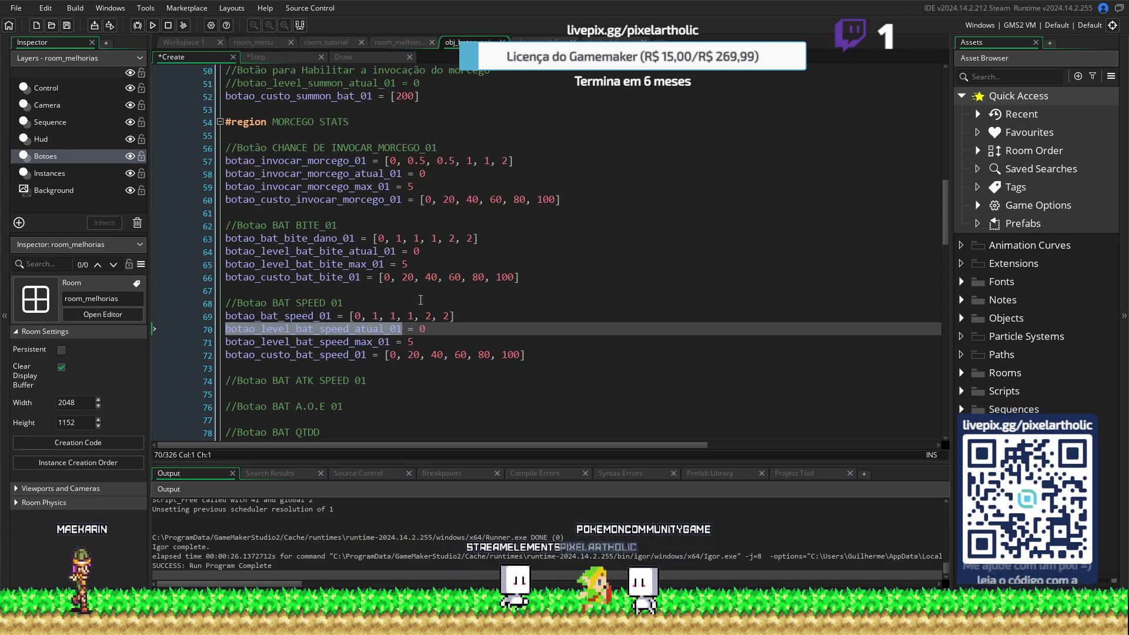
{"action": "left_click", "coordinate": [443, 334]}
Paste it over botao_level_bat_bite_atual_01 on line 33 of the Step event
{"action": "left_click", "coordinate": [256, 56]}
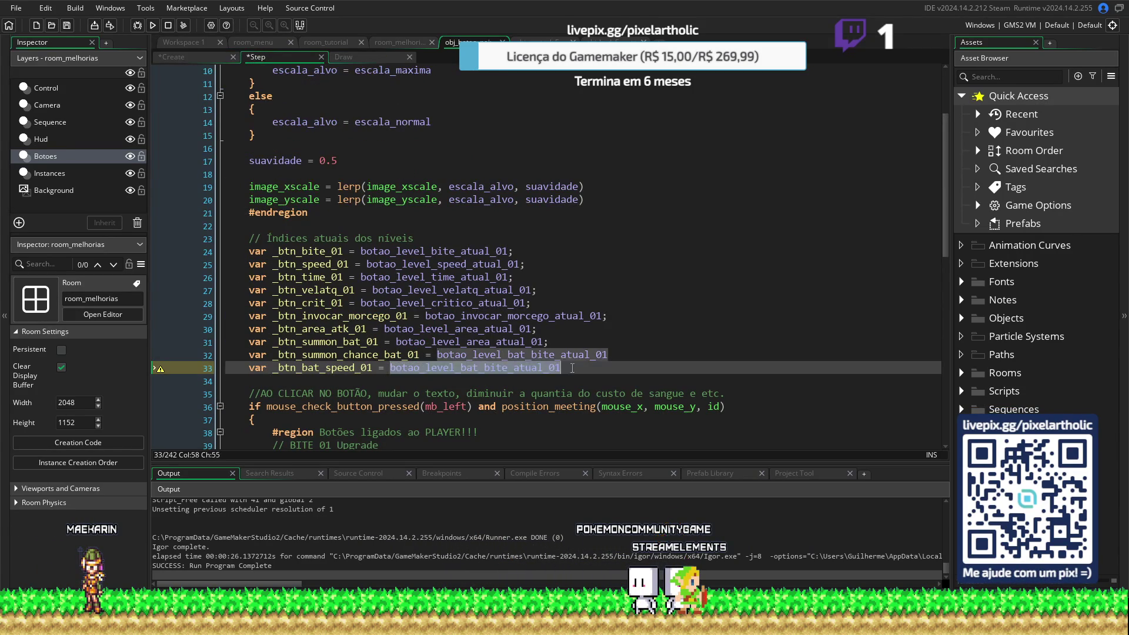
{"action": "left_click", "coordinate": [571, 365]}
{"action": "key", "text": "ctrl+v"}
{"action": "scroll", "coordinate": [600, 358], "scroll_direction": "down", "scroll_amount": 7}
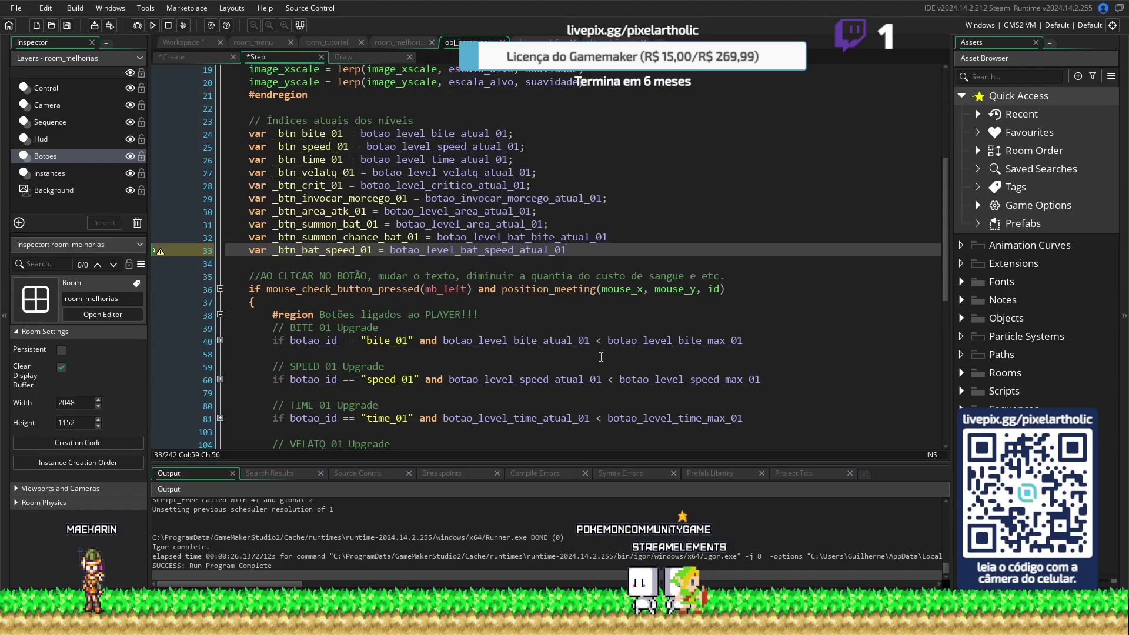
{"action": "scroll", "coordinate": [618, 324], "scroll_direction": "down", "scroll_amount": 2}
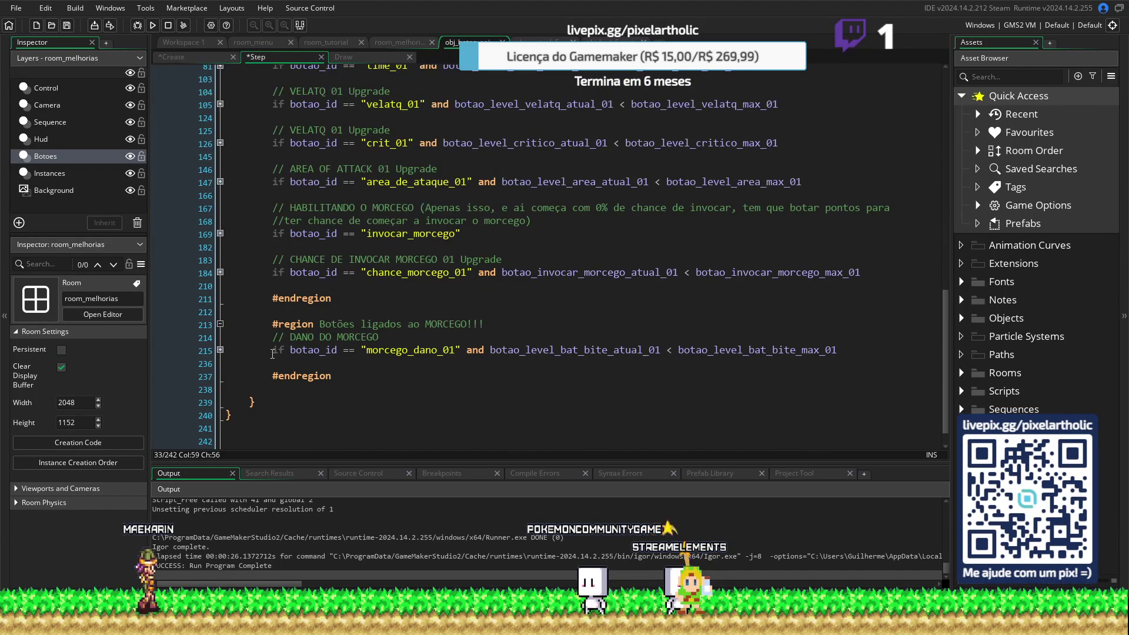
Duplicate the DANO DO MORCEGO block and paste the copy right below it
{"action": "left_click", "coordinate": [219, 350]}
{"action": "scroll", "coordinate": [227, 347], "scroll_direction": "down", "scroll_amount": 5}
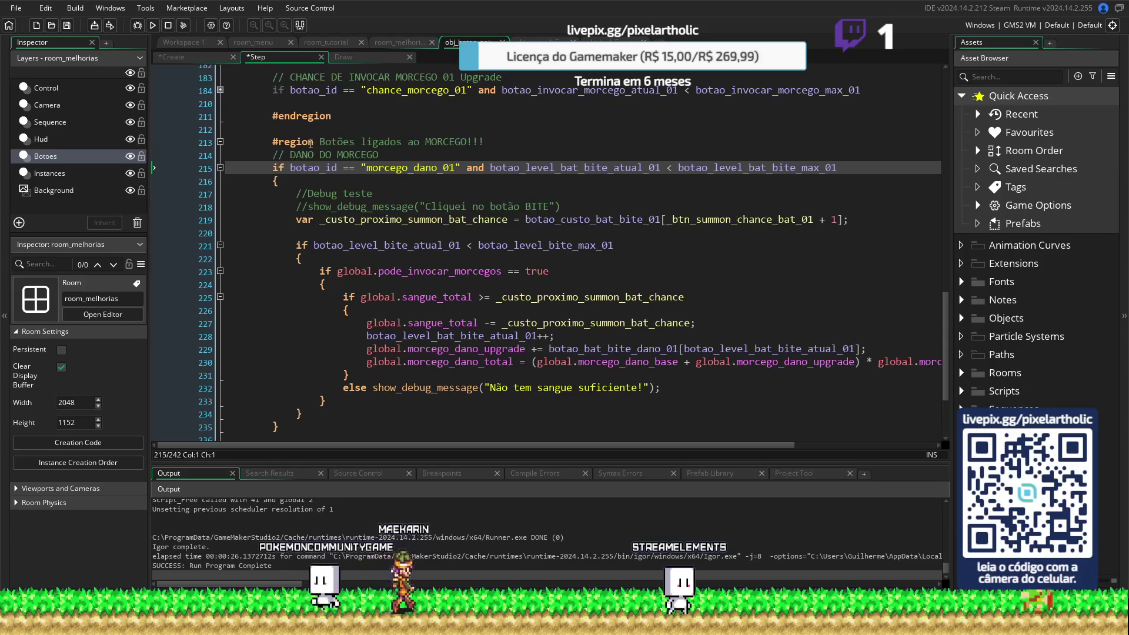
{"action": "mouse_move", "coordinate": [274, 154]}
{"action": "left_mouse_down"}
{"action": "mouse_move", "coordinate": [329, 344]}
{"action": "mouse_move", "coordinate": [321, 432]}
{"action": "mouse_move", "coordinate": [320, 413]}
{"action": "mouse_move", "coordinate": [318, 424]}
{"action": "left_mouse_up"}
{"action": "key", "text": "ctrl+c"}
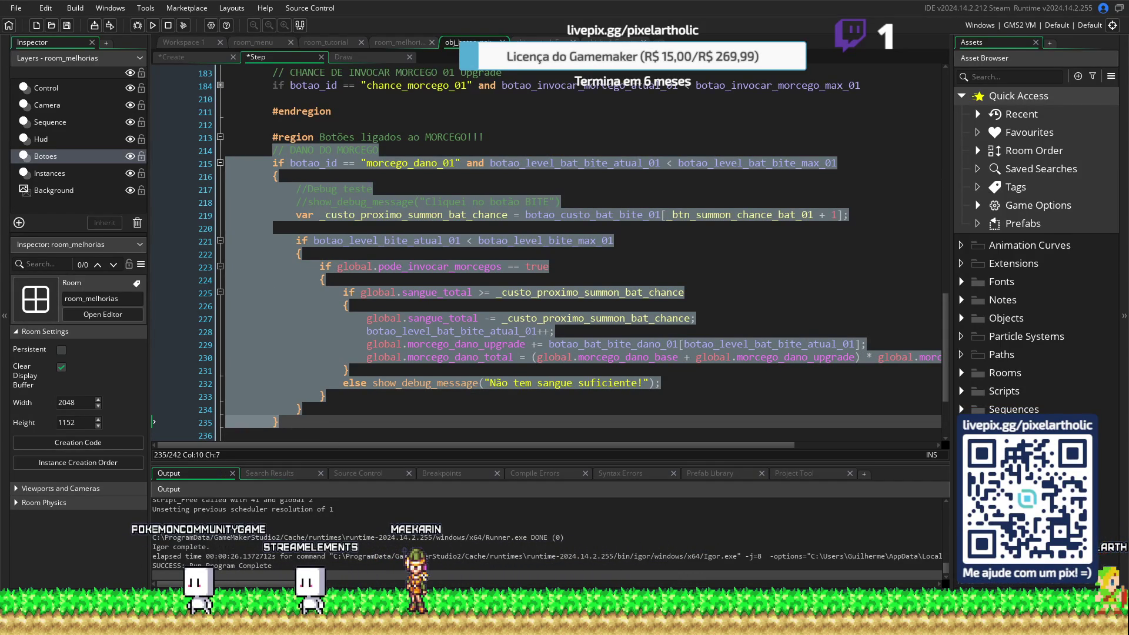
{"action": "left_click", "coordinate": [684, 357]}
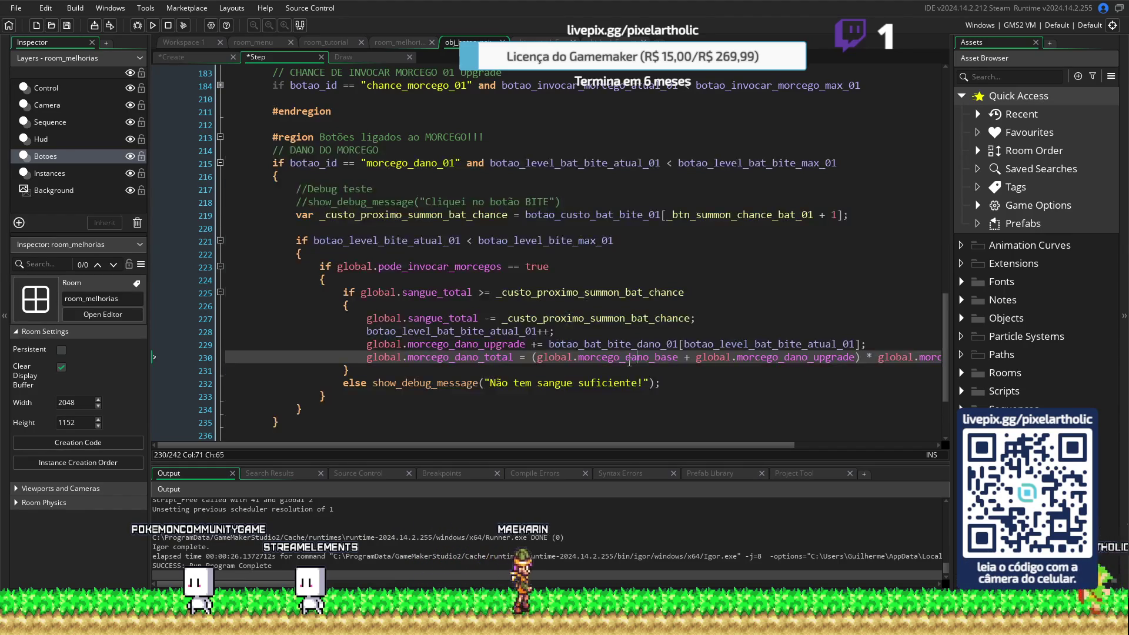
{"action": "scroll", "coordinate": [478, 297], "scroll_direction": "down", "scroll_amount": 1}
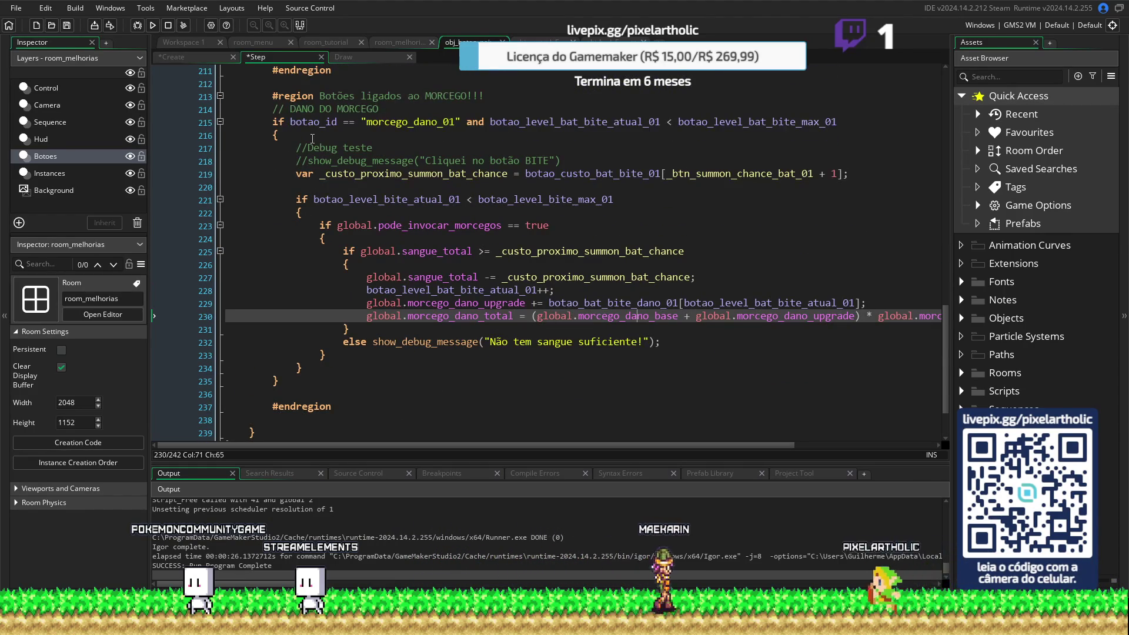
{"action": "left_click", "coordinate": [271, 110]}
{"action": "key", "text": "Return"}
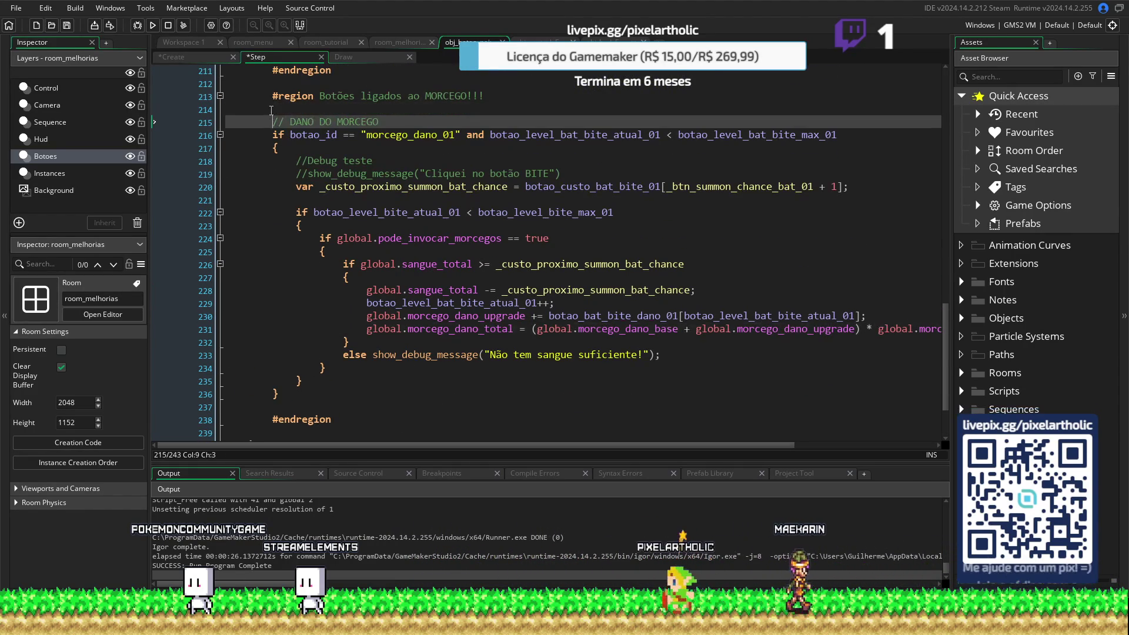
{"action": "left_click", "coordinate": [285, 394]}
{"action": "key", "text": "Return"}
{"action": "key", "text": "Return"}
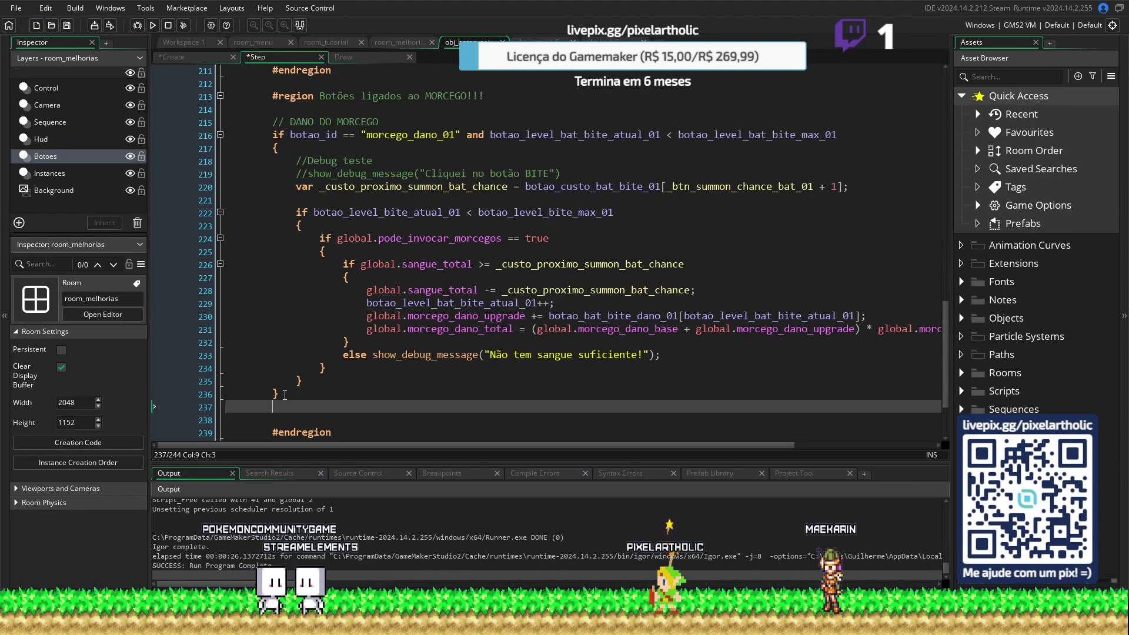
{"action": "key", "text": "ctrl+v"}
Relabel the copy's comment and button id as the bat speed block (morcego_speed_01)
{"action": "double_click", "coordinate": [307, 162]}
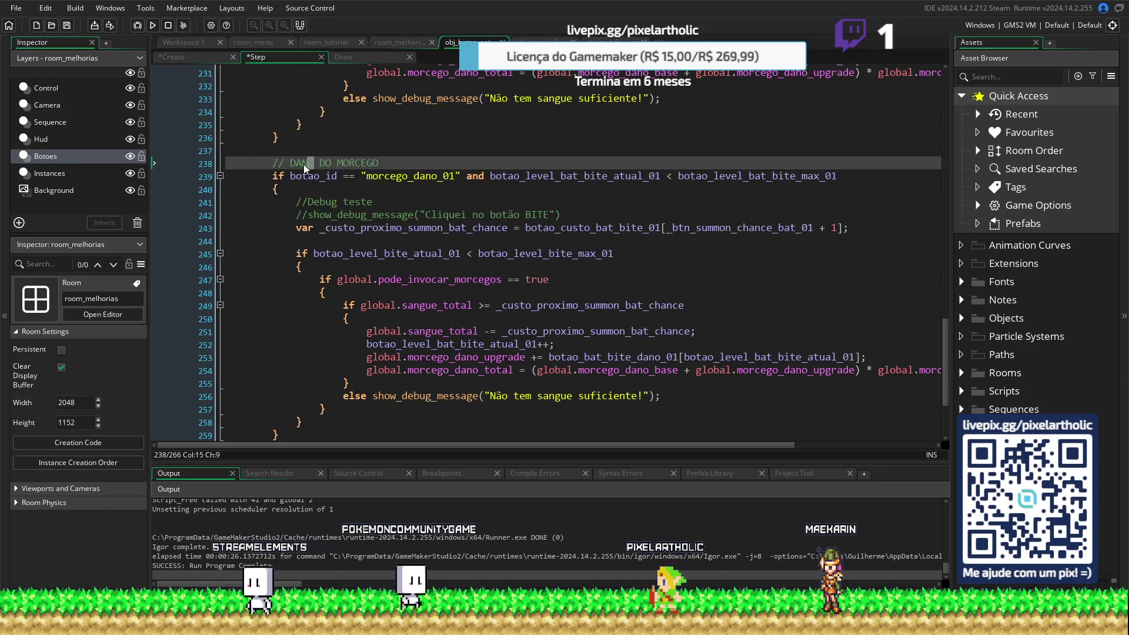
{"action": "type", "text": "VELOCIDADE"}
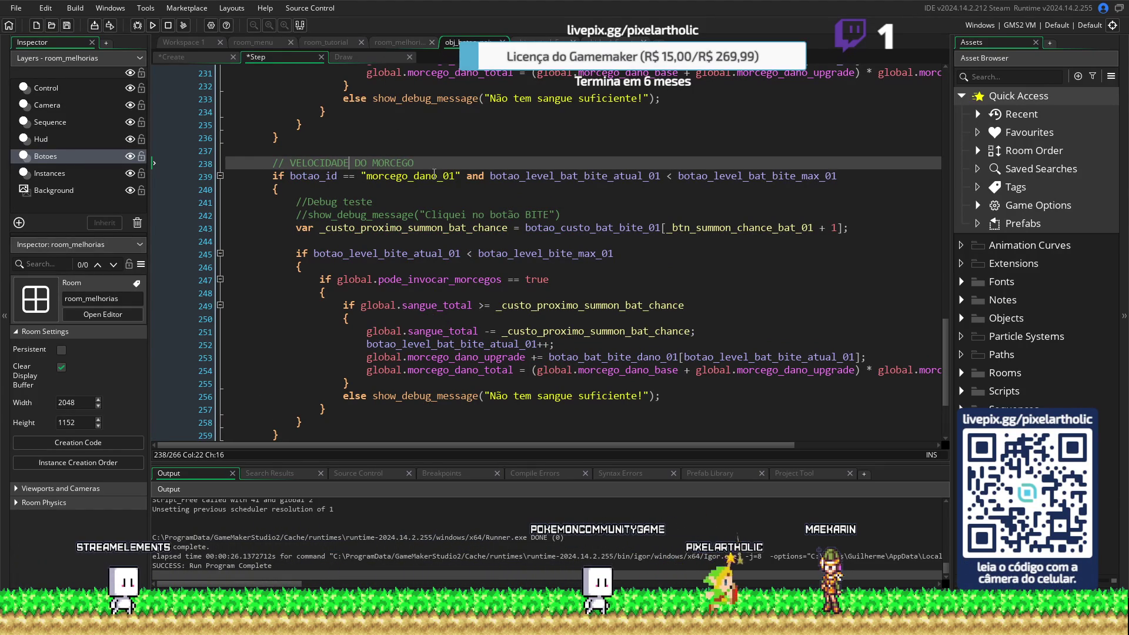
{"action": "double_click", "coordinate": [434, 175]}
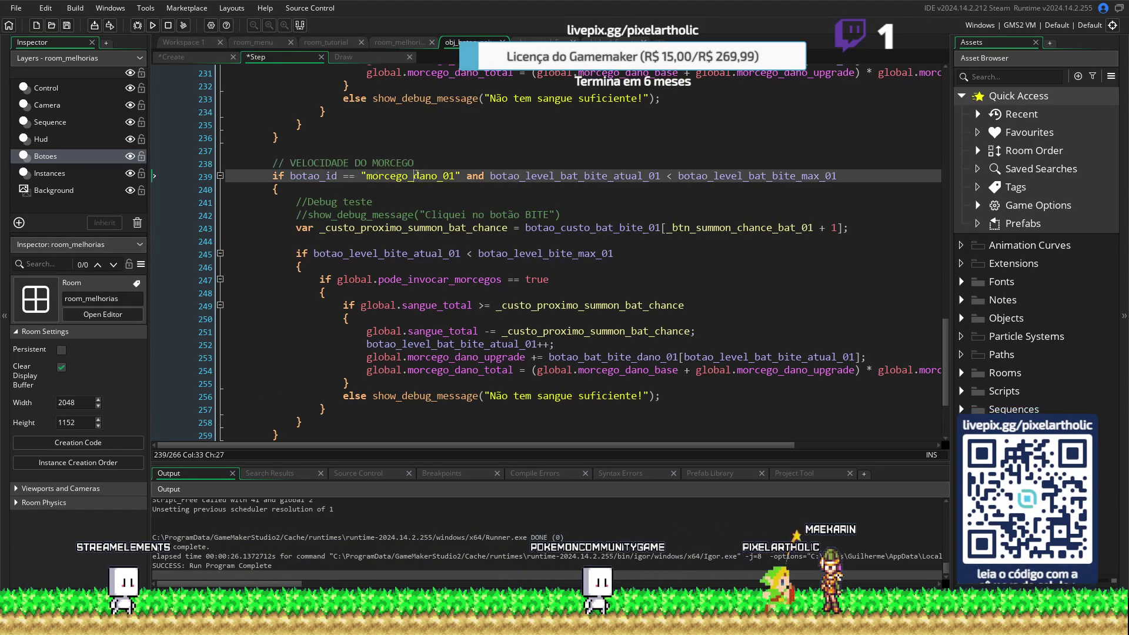
{"action": "type", "text": "speed"}
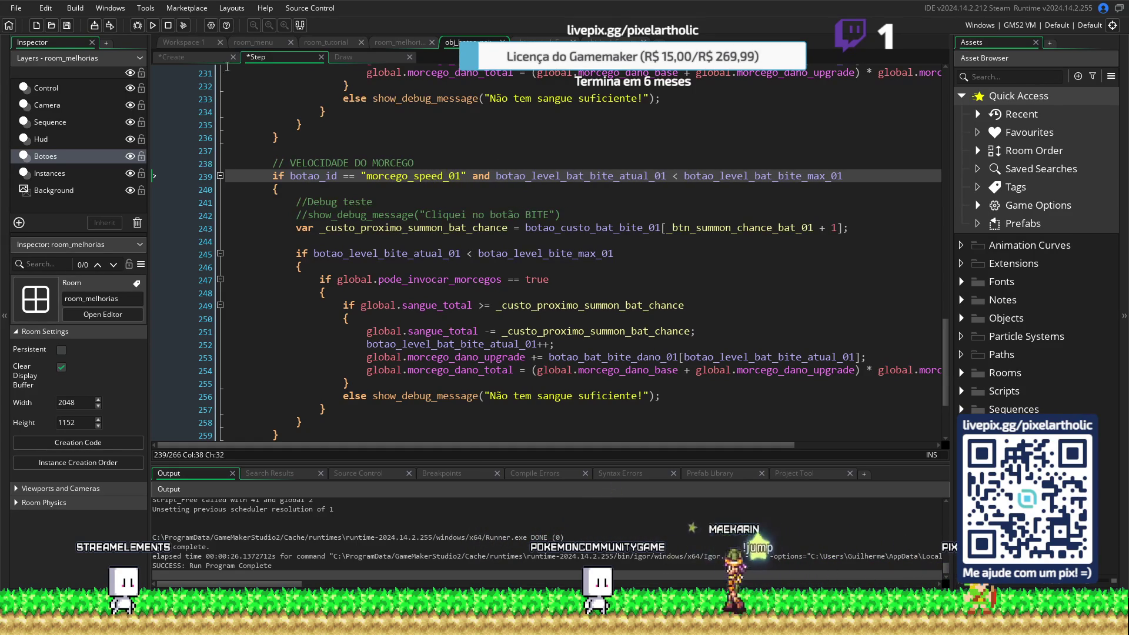
Check and increment botao_level_bat_speed_atual_01 instead of the bite level
{"action": "left_click", "coordinate": [205, 61]}
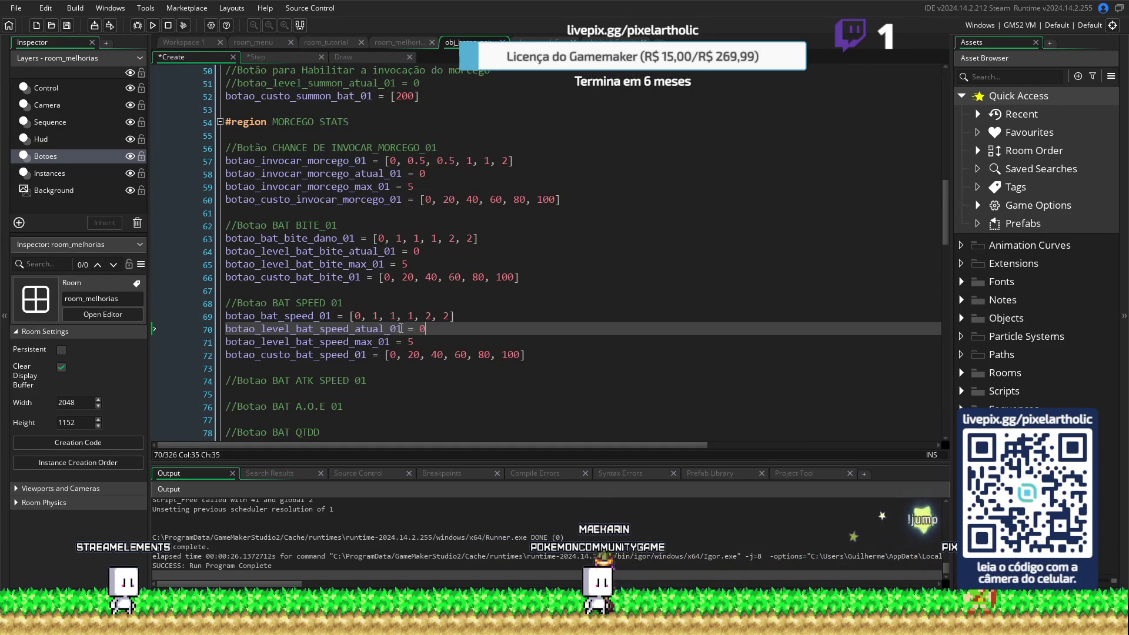
{"action": "left_click", "coordinate": [277, 57]}
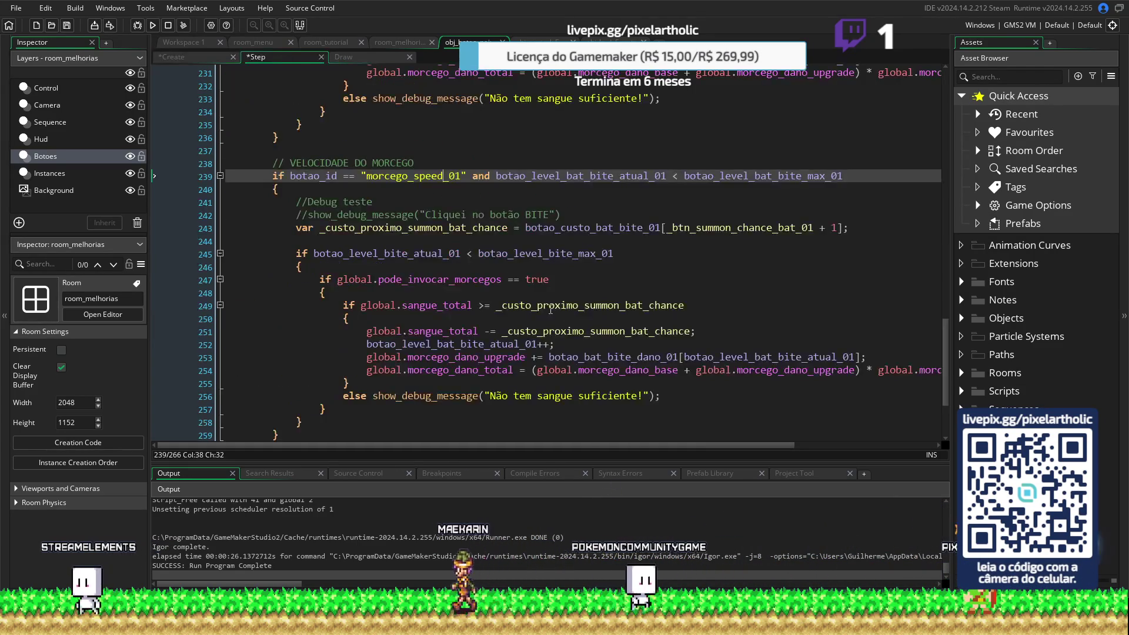
{"action": "left_click_drag", "start_coordinate": [496, 175], "coordinate": [666, 176]}
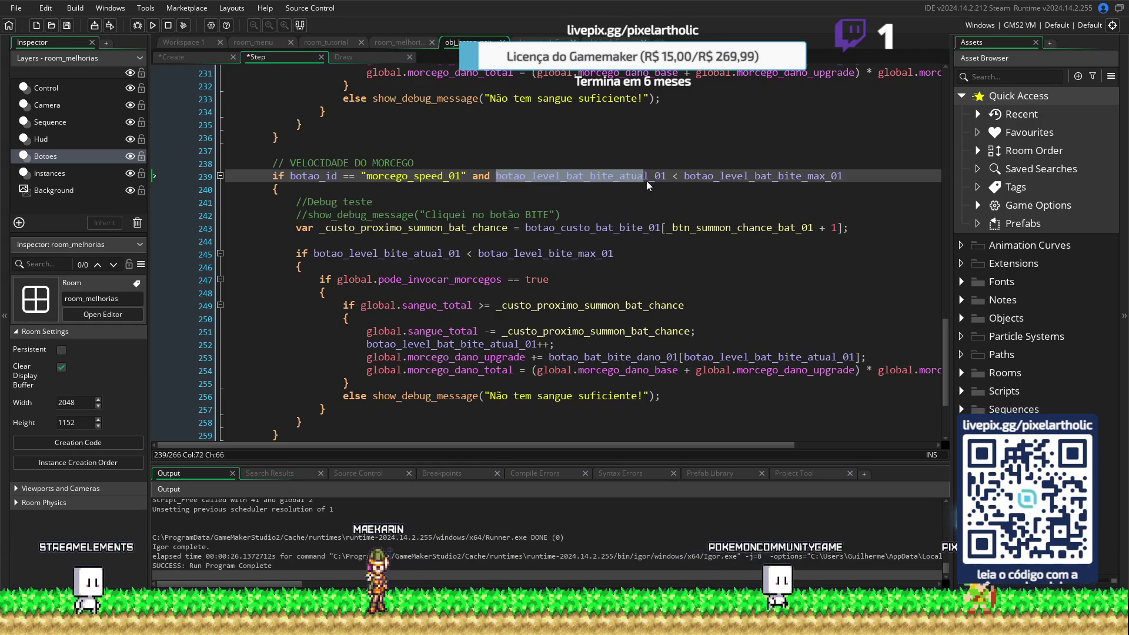
{"action": "type", "text": "botao_level_bat_speed_atual_01"}
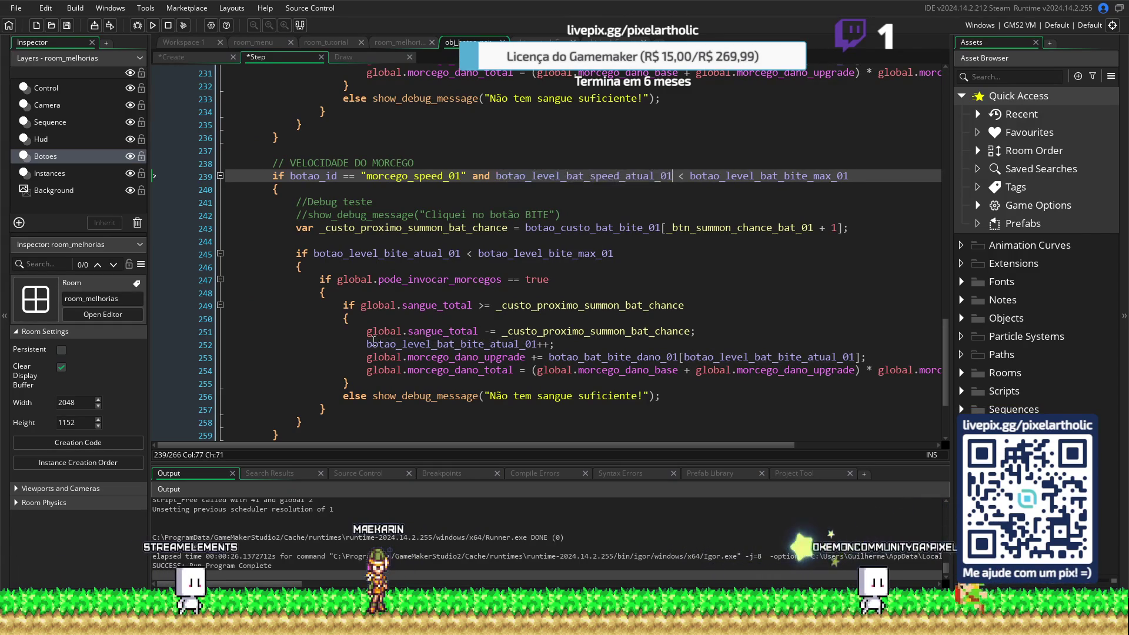
{"action": "double_click", "coordinate": [368, 344]}
{"action": "type", "text": "botao_level_bat_speed_atual_01"}
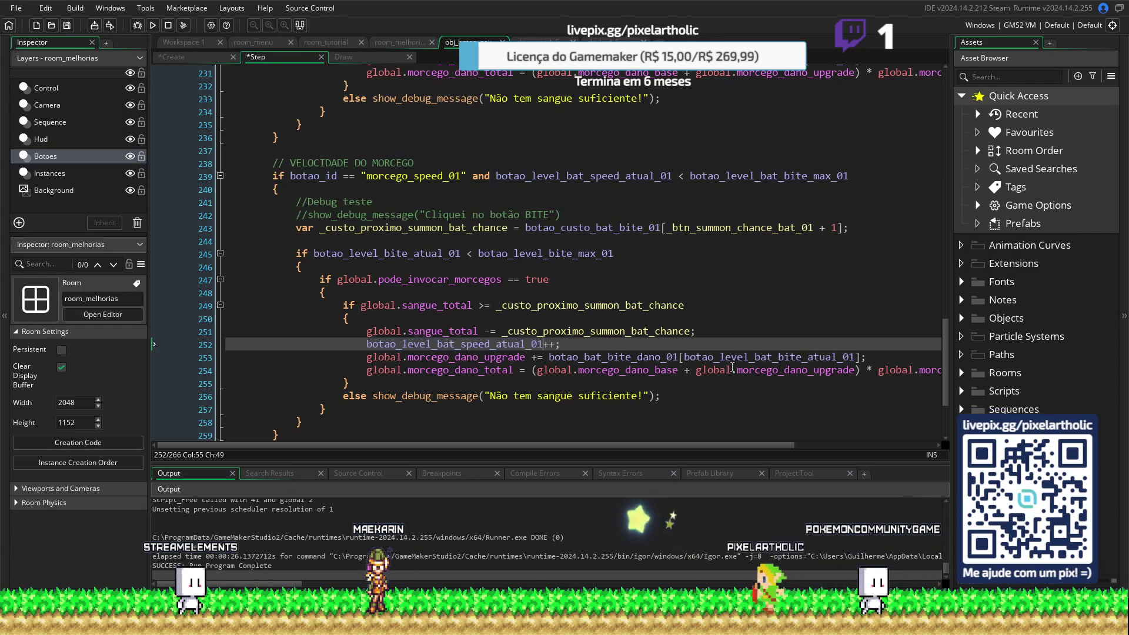
Replace the bite maximum with botao_level_bat_speed_max_01 on lines 239 and 245
{"action": "left_click_drag", "start_coordinate": [684, 357], "coordinate": [850, 360]}
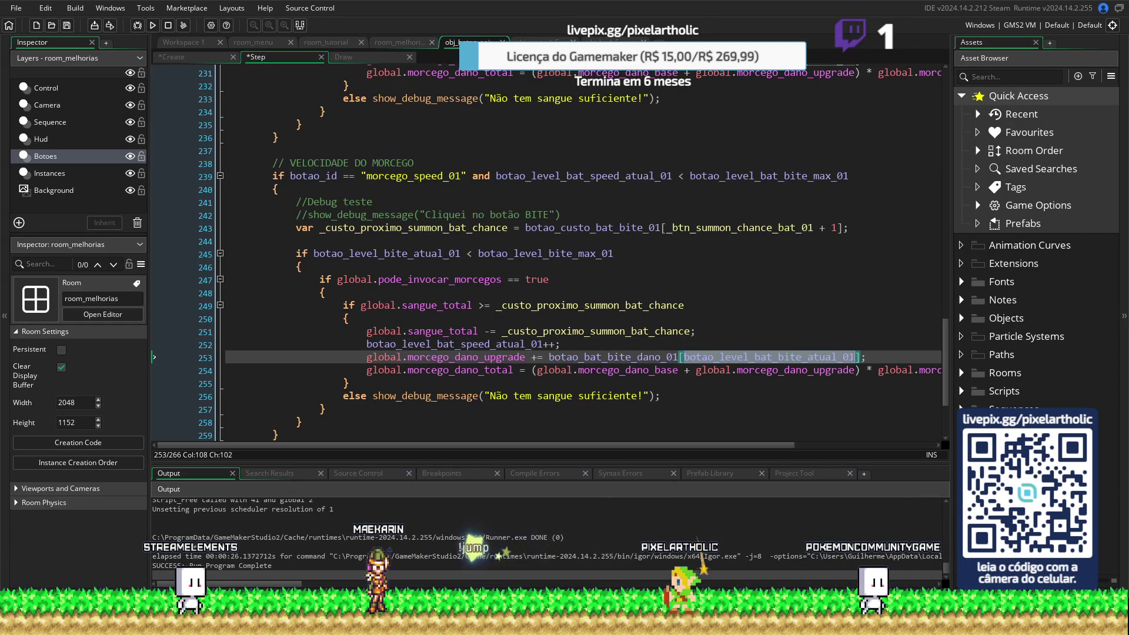
{"action": "left_click", "coordinate": [210, 57]}
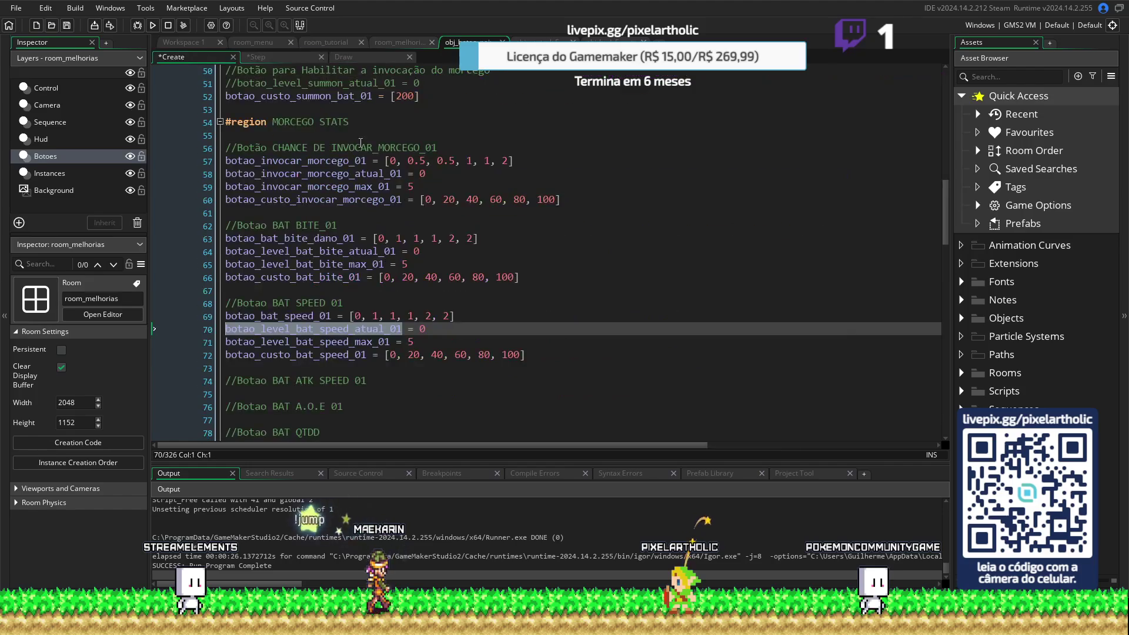
{"action": "left_click_drag", "start_coordinate": [391, 342], "coordinate": [230, 340]}
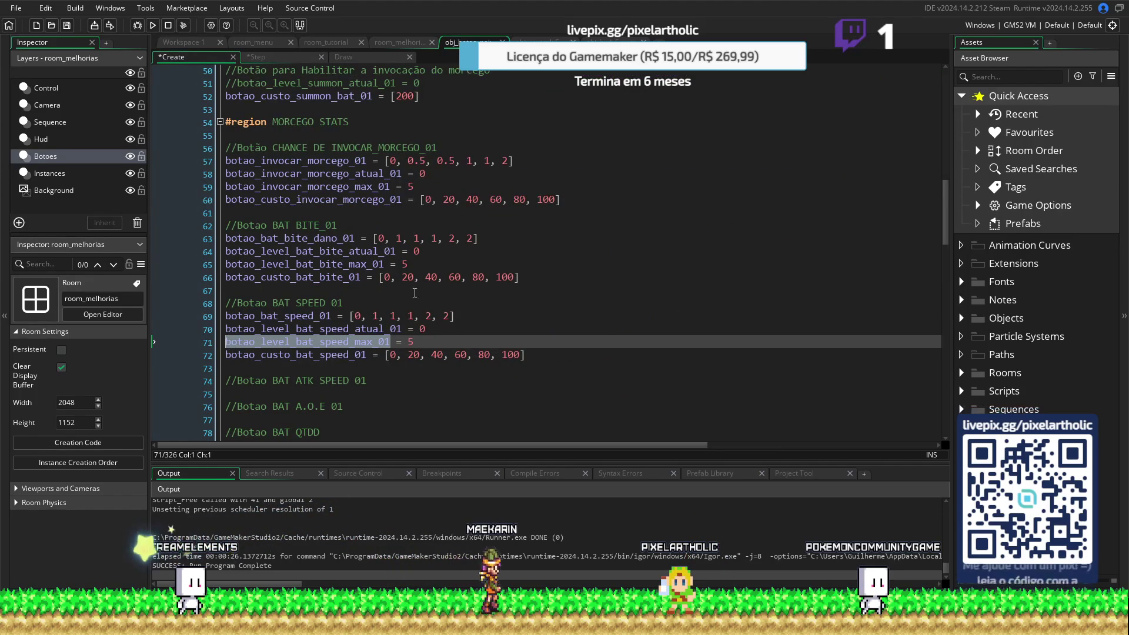
{"action": "left_click", "coordinate": [269, 59]}
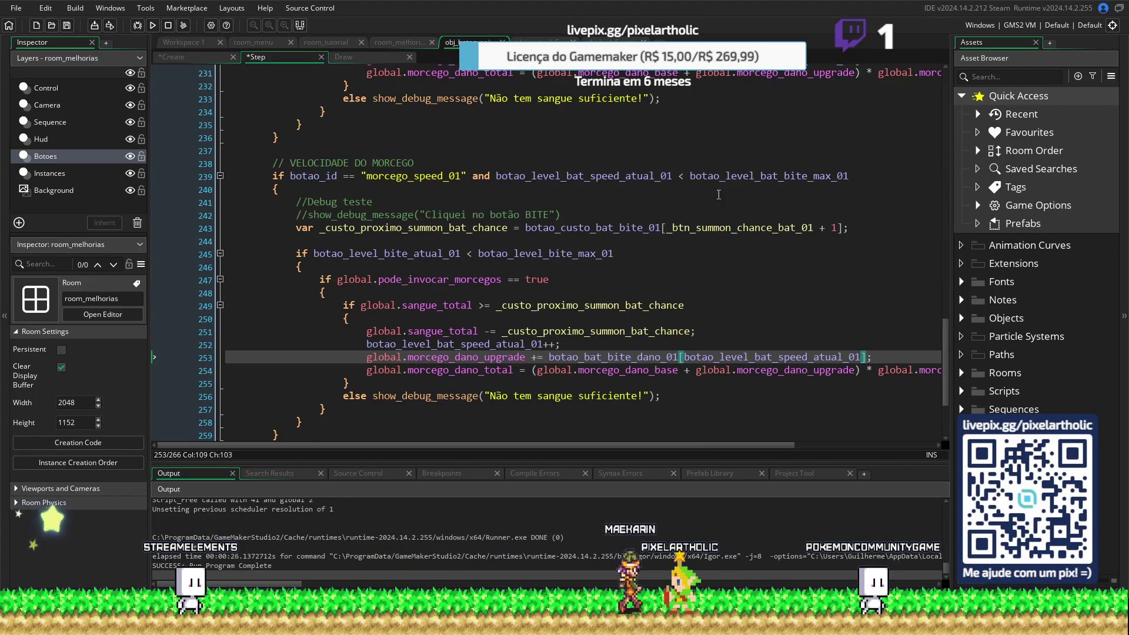
{"action": "left_click", "coordinate": [699, 167]}
{"action": "left_click_drag", "start_coordinate": [689, 176], "coordinate": [856, 175]}
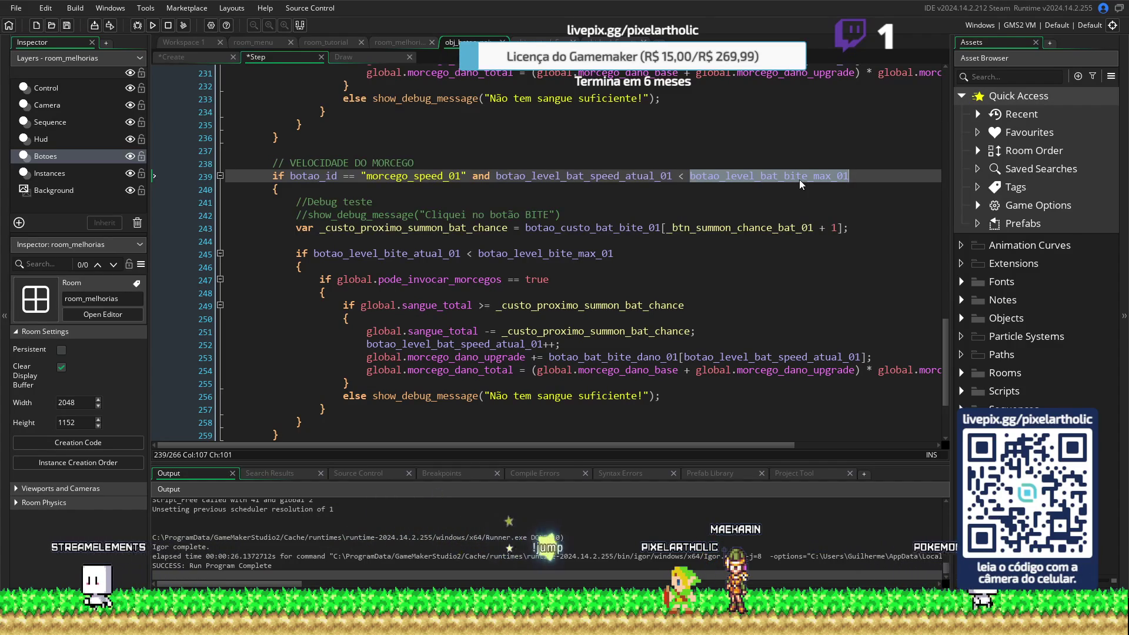
{"action": "type", "text": "botao_level_bat_speed_max_01"}
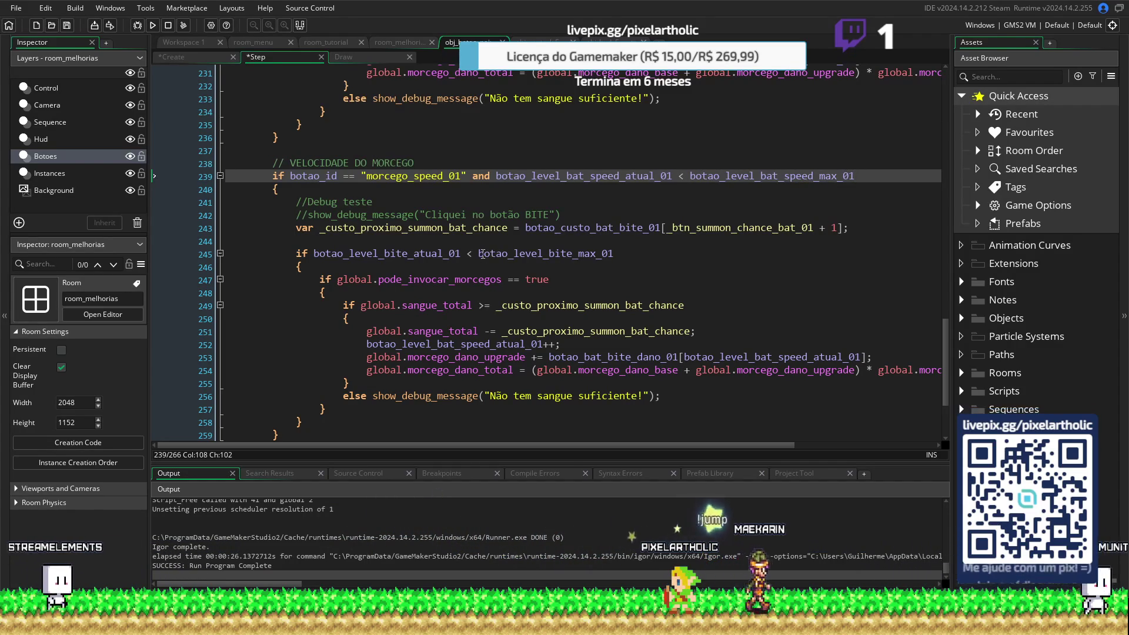
{"action": "mouse_move", "coordinate": [481, 254]}
{"action": "left_mouse_down"}
{"action": "mouse_move", "coordinate": [630, 260]}
{"action": "mouse_move", "coordinate": [612, 252]}
{"action": "left_mouse_up"}
{"action": "type", "text": "botao_level_bat_speed_max_01"}
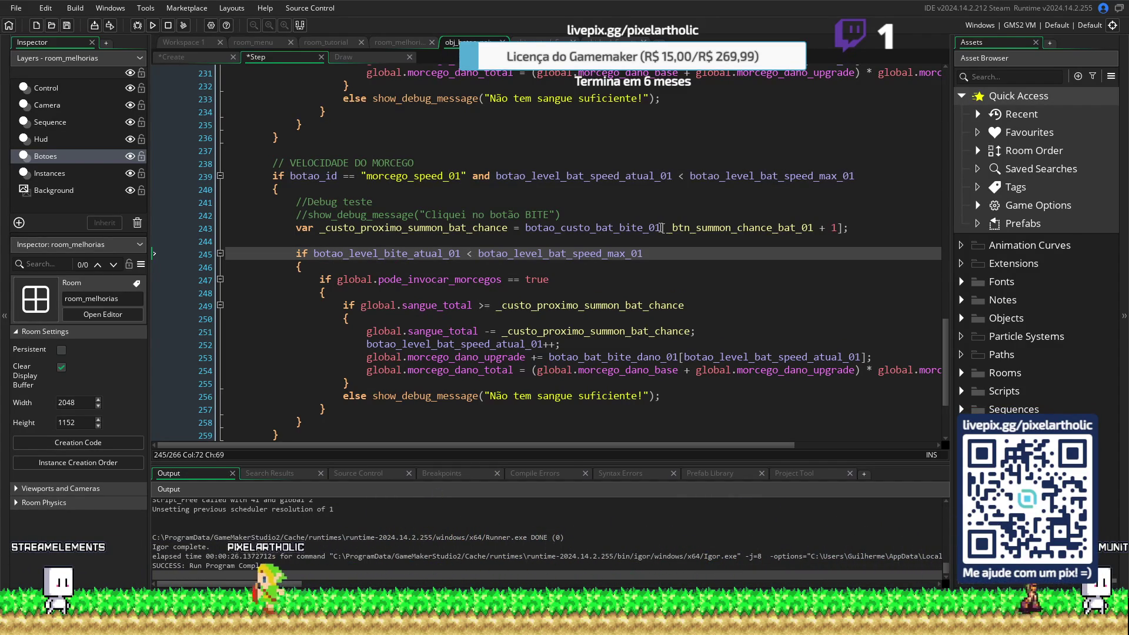
Use botao_level_bat_speed_atual_01 in line 245's check and drop 'summon' from the cost variable
{"action": "left_click_drag", "start_coordinate": [498, 177], "coordinate": [673, 181]}
{"action": "key", "text": "ctrl+c"}
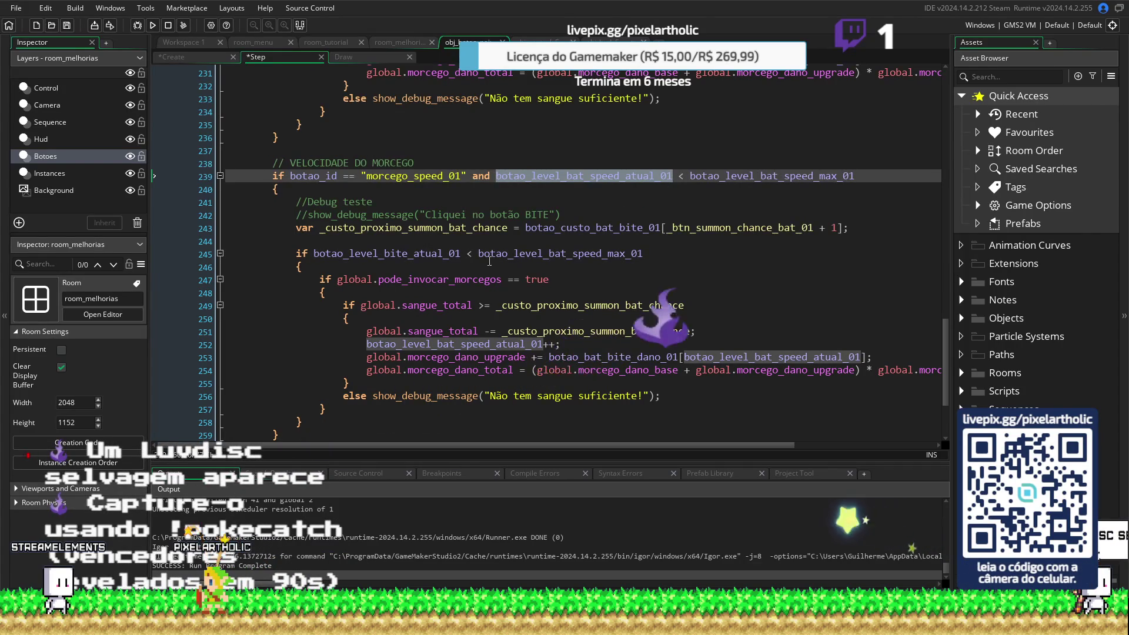
{"action": "left_click_drag", "start_coordinate": [463, 255], "coordinate": [411, 257]}
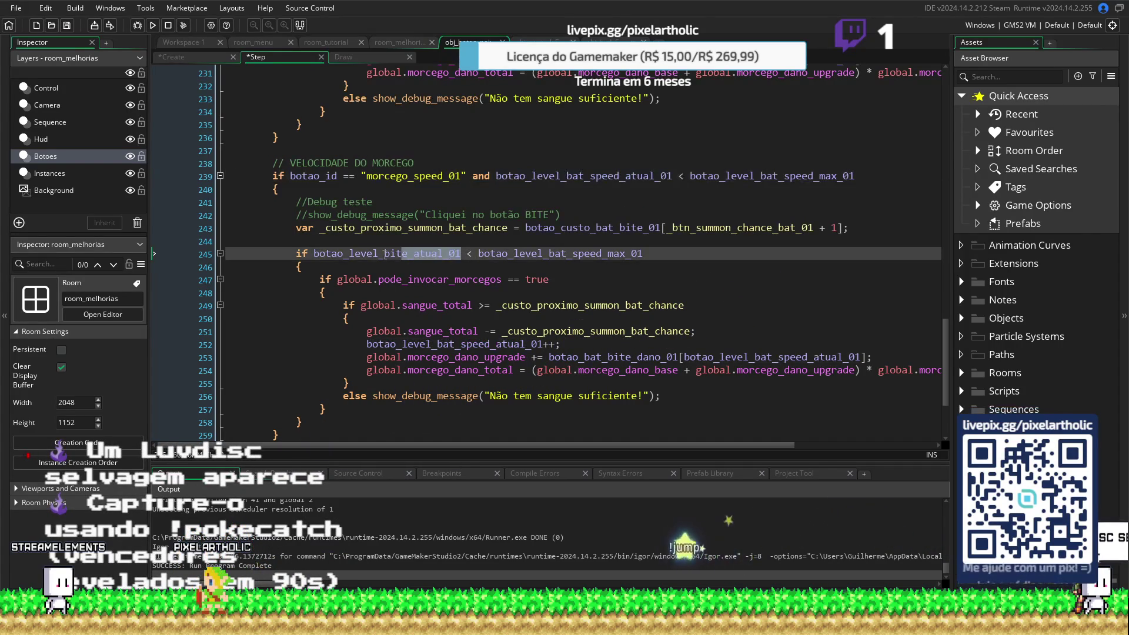
{"action": "key", "text": "ctrl+v"}
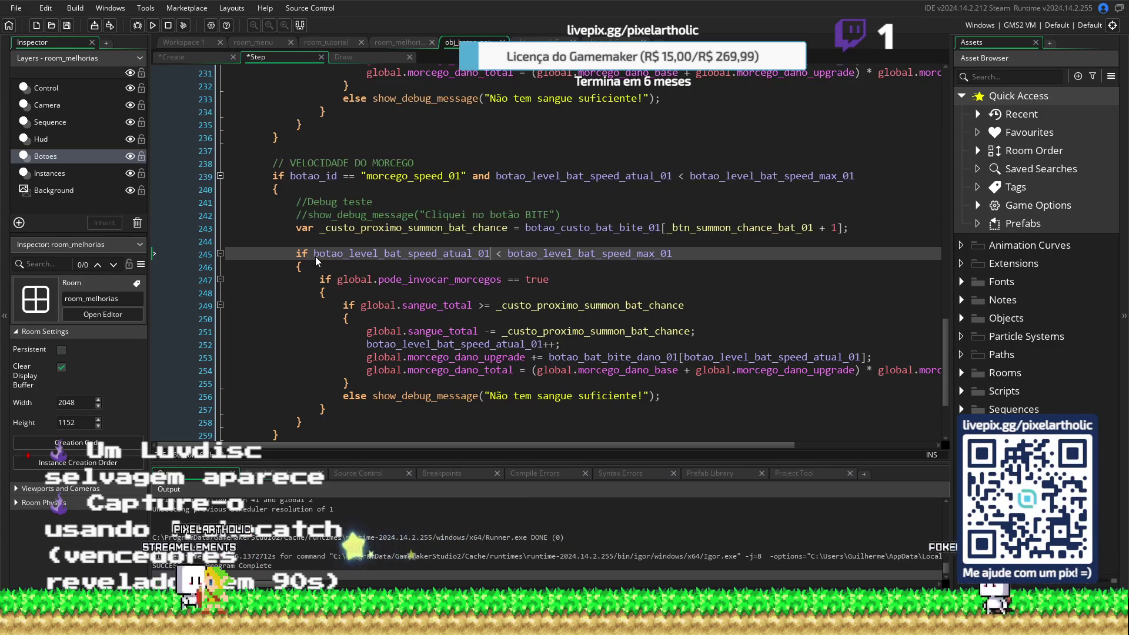
{"action": "left_click_drag", "start_coordinate": [408, 229], "coordinate": [463, 228]}
{"action": "key", "text": "BackSpace"}
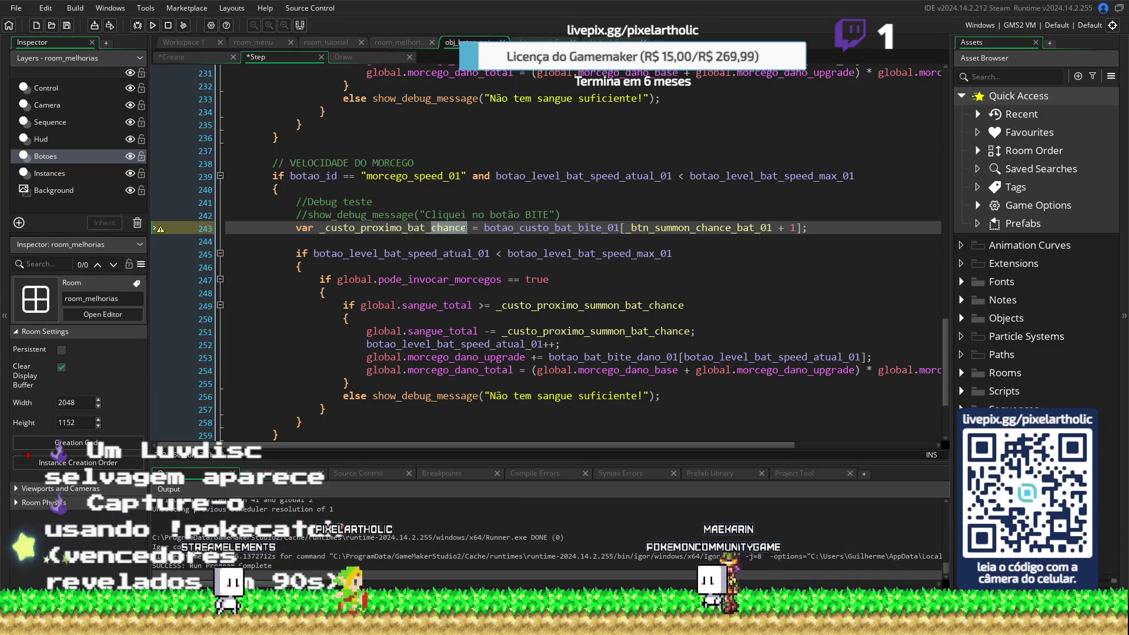
Rename the cost variable to _custo_proximo_bat_speed and fold the bat damage block
{"action": "type", "text": "speed"}
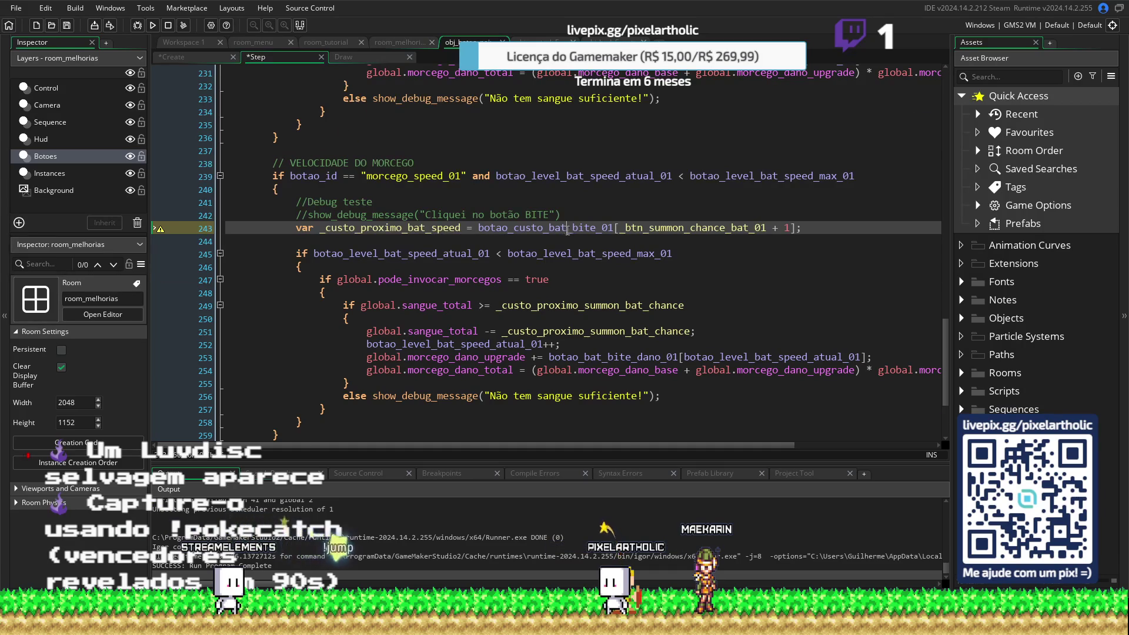
{"action": "scroll", "coordinate": [567, 231], "scroll_direction": "up", "scroll_amount": 15}
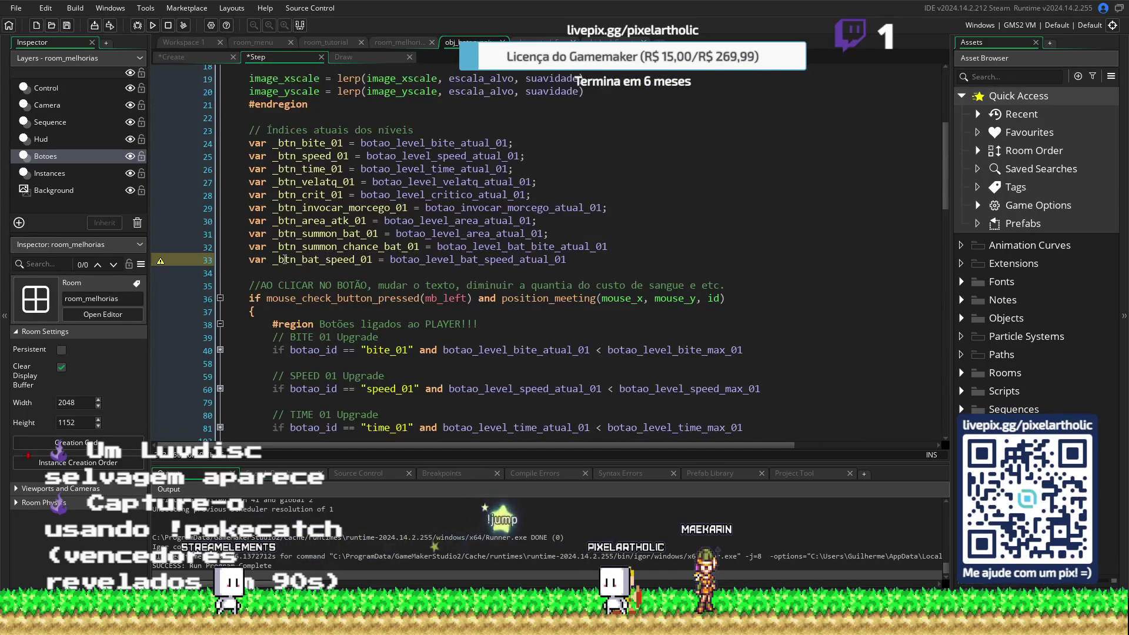
{"action": "left_click_drag", "start_coordinate": [273, 260], "coordinate": [353, 264]}
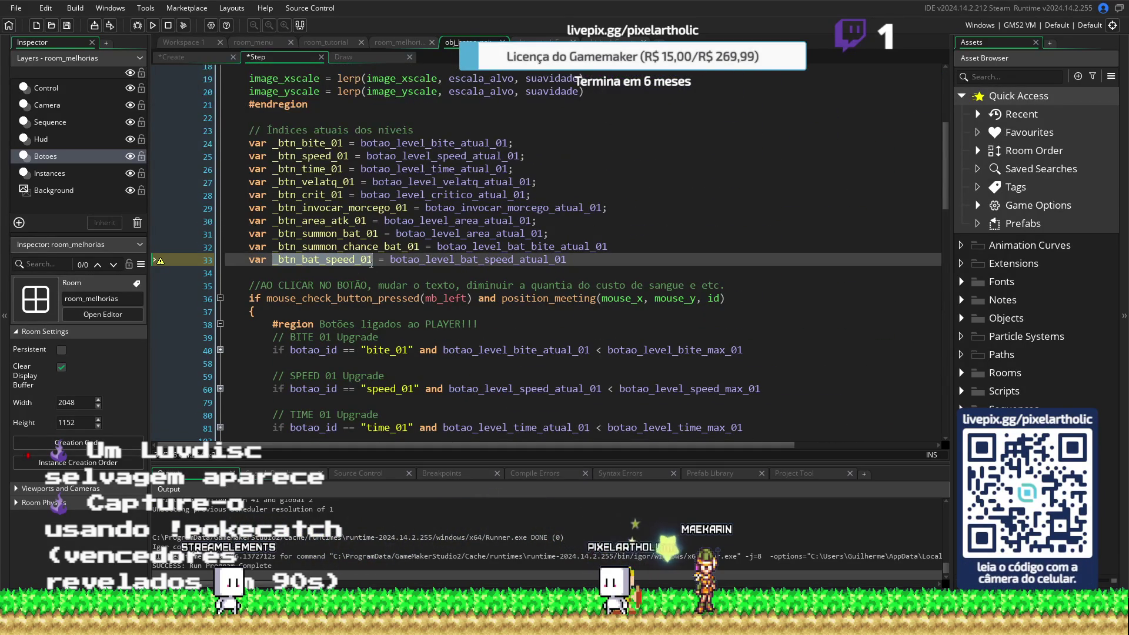
{"action": "scroll", "coordinate": [565, 286], "scroll_direction": "down", "scroll_amount": 14}
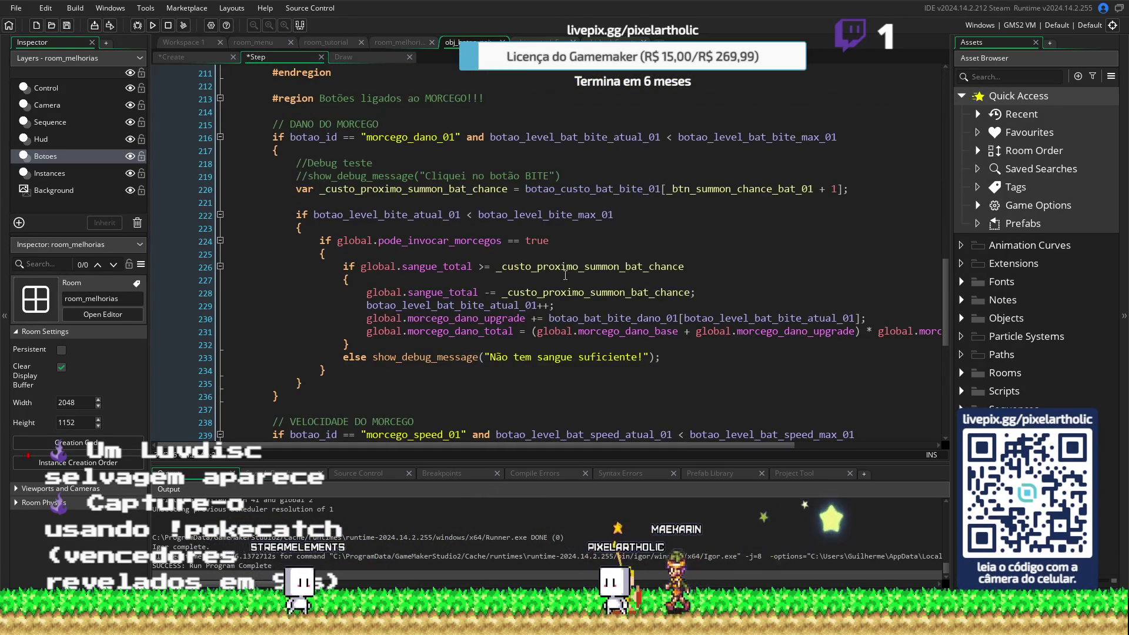
{"action": "scroll", "coordinate": [262, 116], "scroll_direction": "down", "scroll_amount": 1}
{"action": "scroll", "coordinate": [235, 136], "scroll_direction": "up", "scroll_amount": 3}
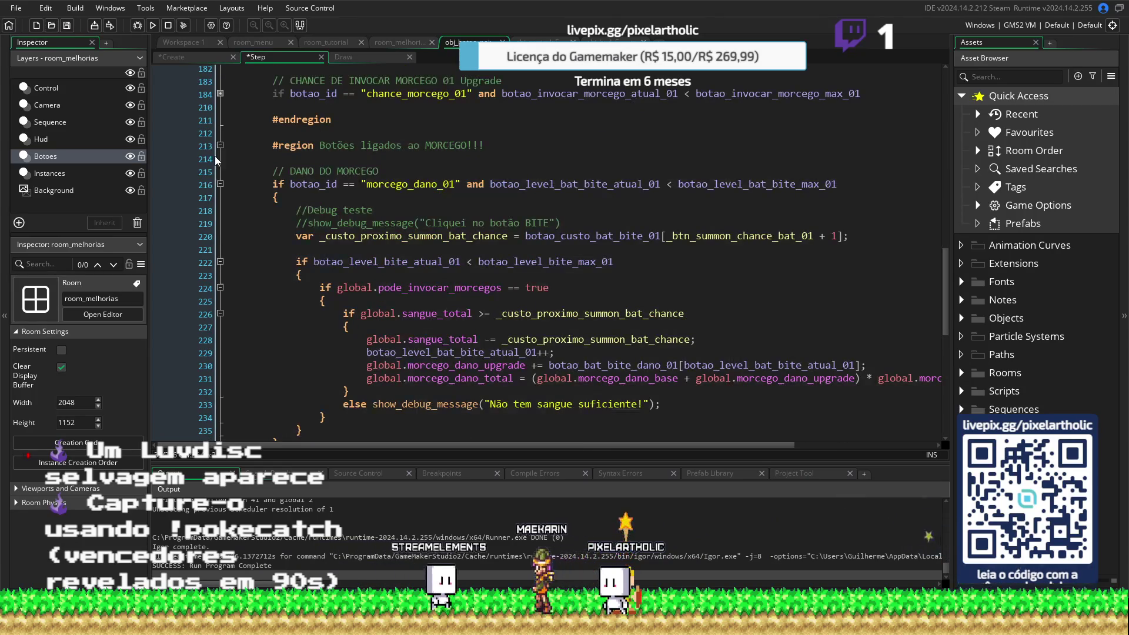
{"action": "left_click", "coordinate": [220, 184]}
{"action": "scroll", "coordinate": [529, 235], "scroll_direction": "down", "scroll_amount": 2}
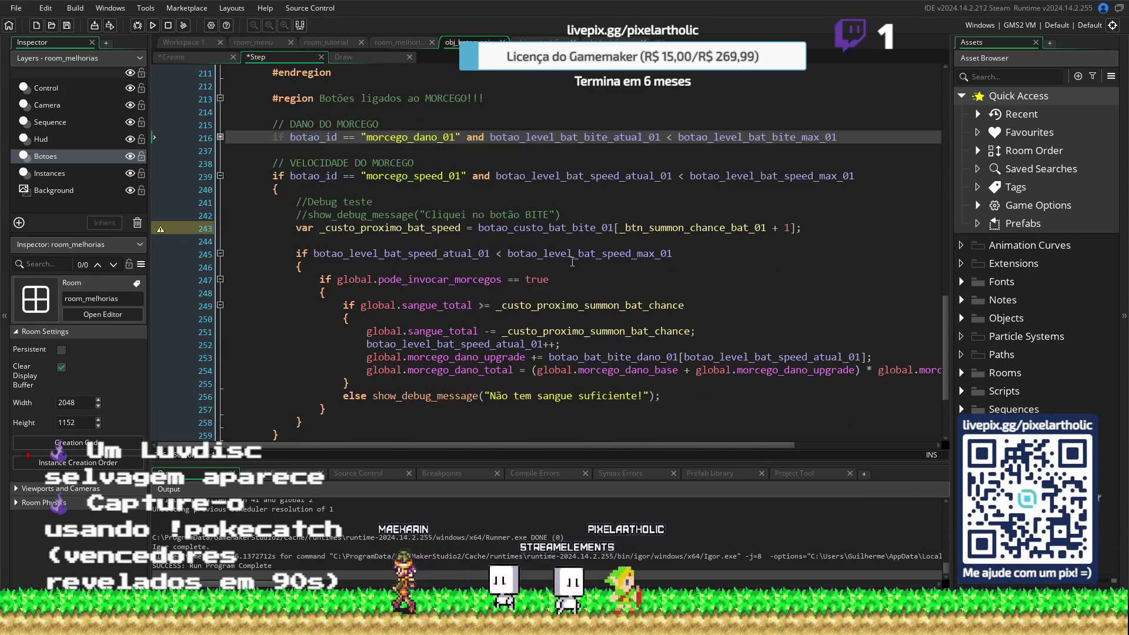
Index the cost with _btn_bat_speed_01 and use _custo_proximo_bat_speed on lines 249 and 251
{"action": "double_click", "coordinate": [634, 228]}
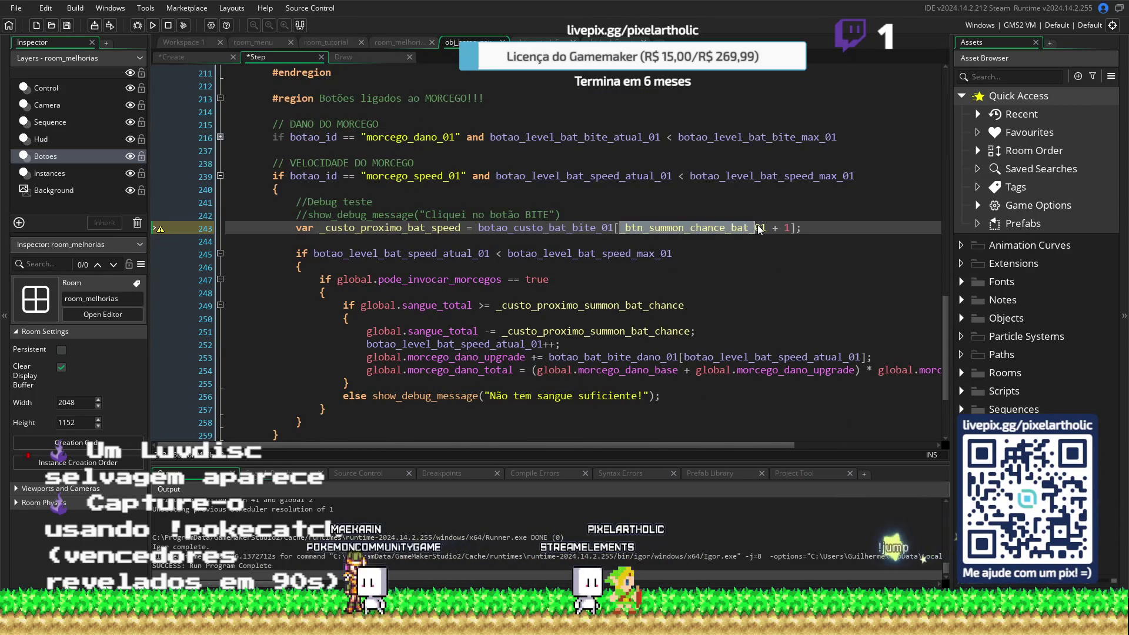
{"action": "type", "text": "_btn_bat_speed_01"}
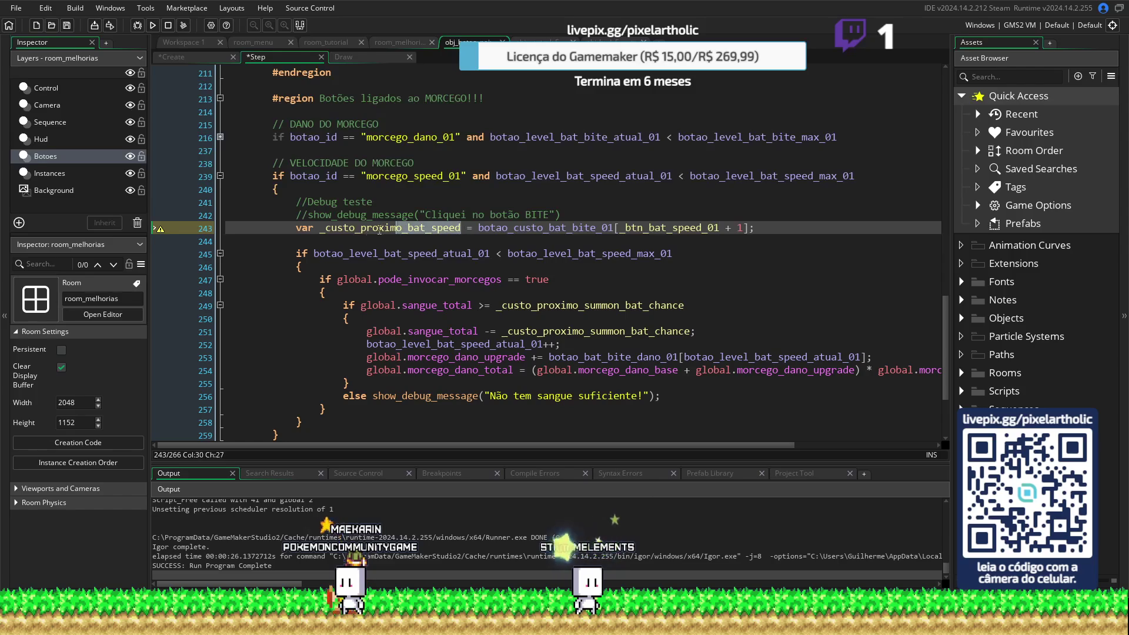
{"action": "double_click", "coordinate": [672, 305]}
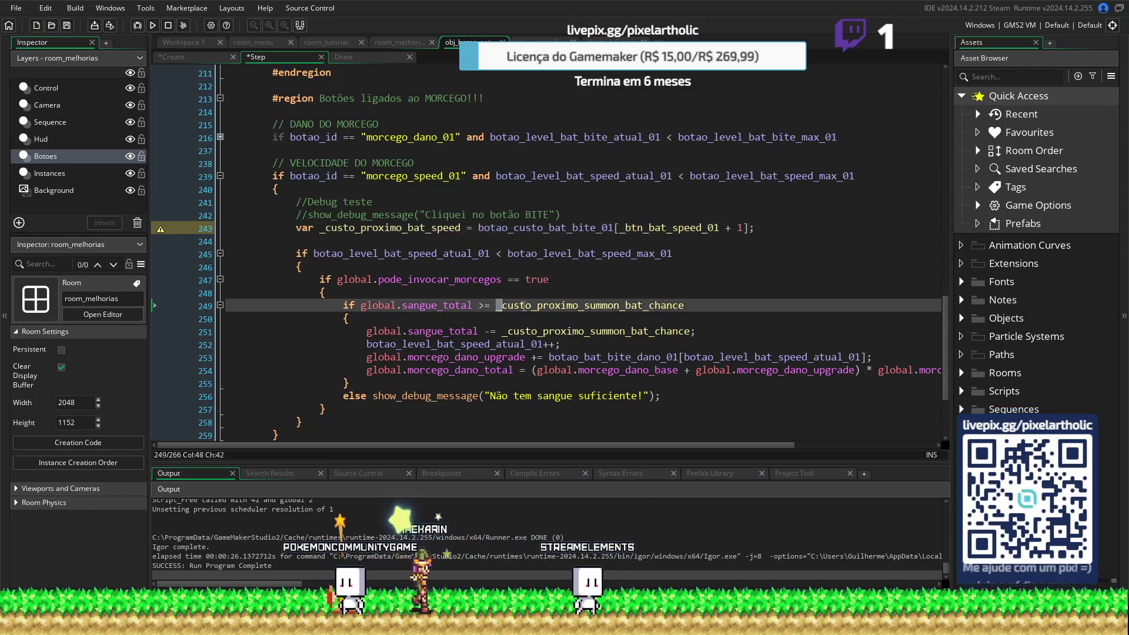
{"action": "type", "text": "_custo_proximo_bat_speed"}
{"action": "double_click", "coordinate": [498, 333]}
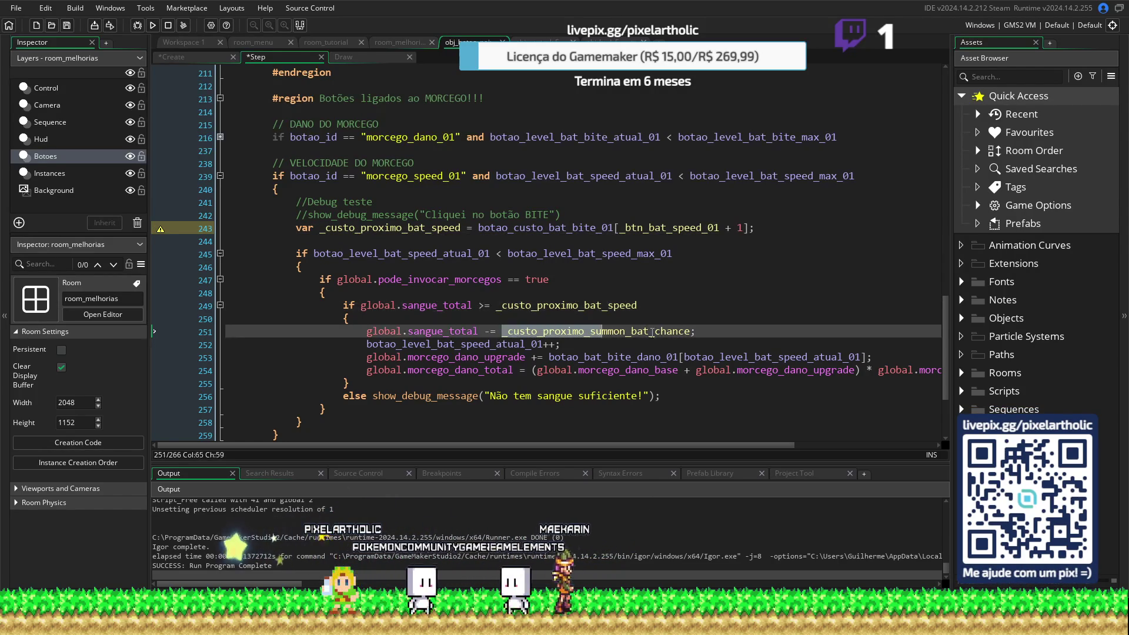
{"action": "type", "text": "_custo_proximo_bat_speed"}
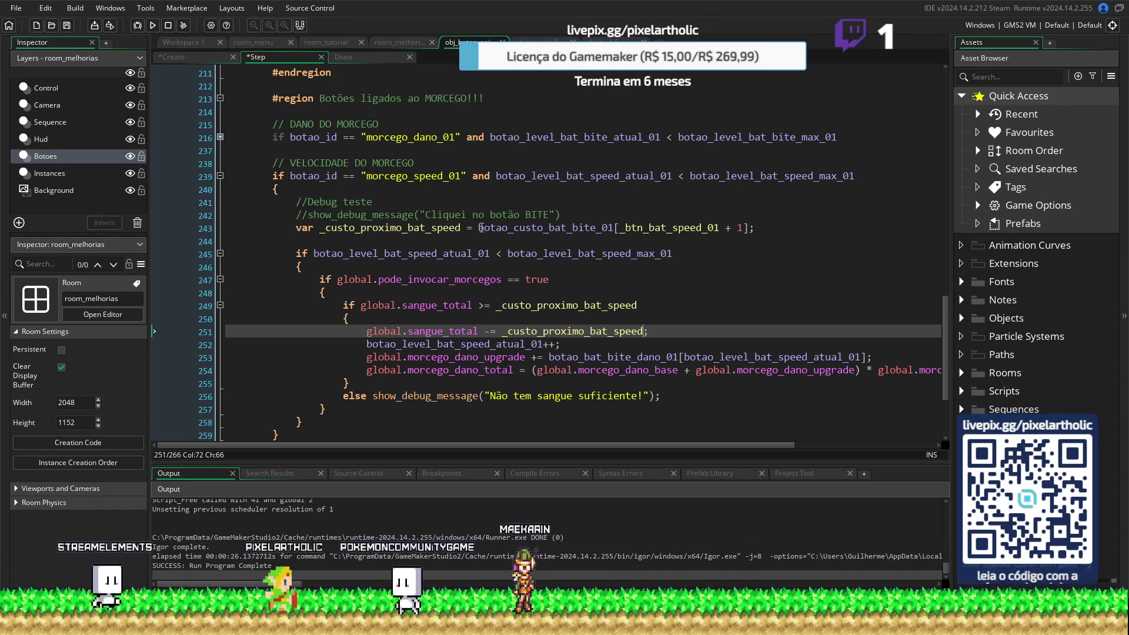
{"action": "left_click", "coordinate": [479, 228]}
{"action": "left_click_drag", "start_coordinate": [479, 228], "coordinate": [581, 229]}
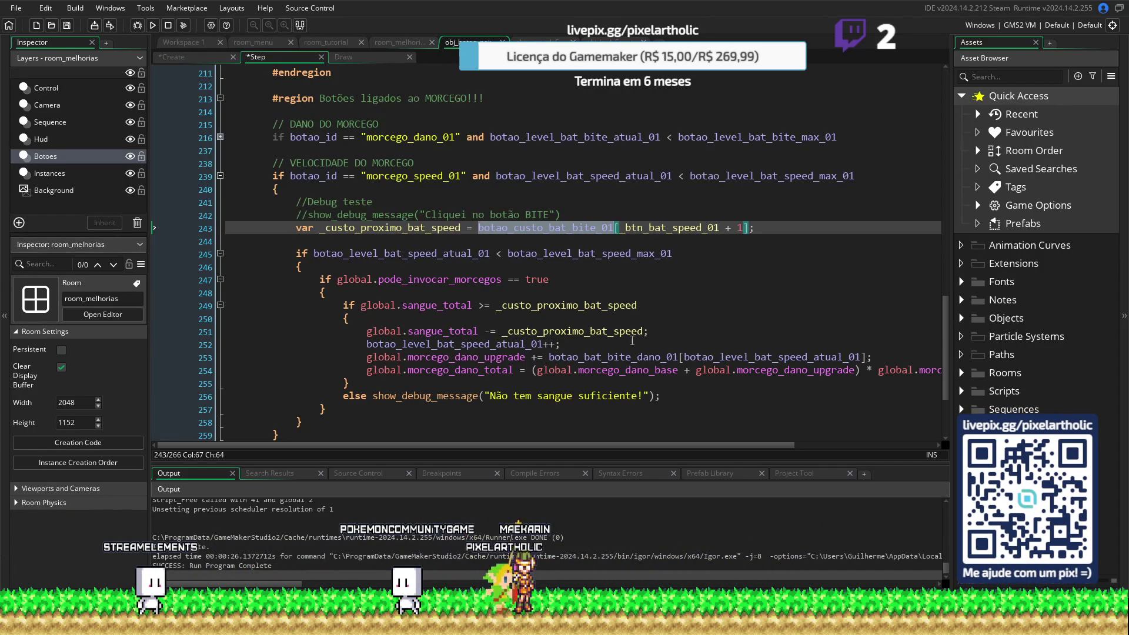
{"action": "double_click", "coordinate": [558, 359]}
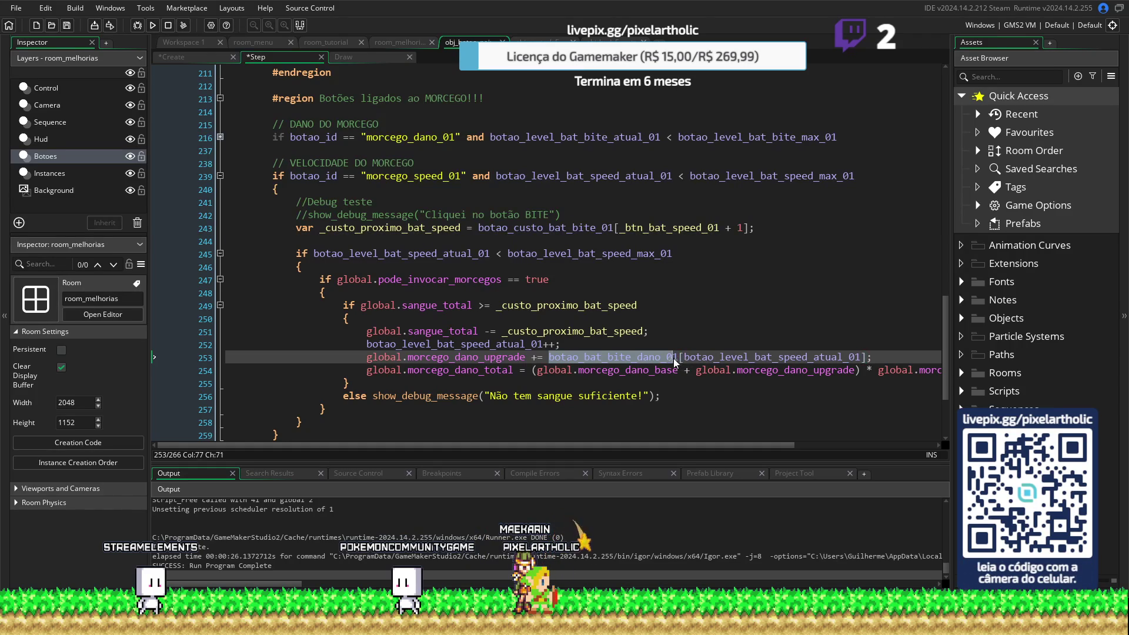
{"action": "type", "text": "botao_custo_bat_bite_01"}
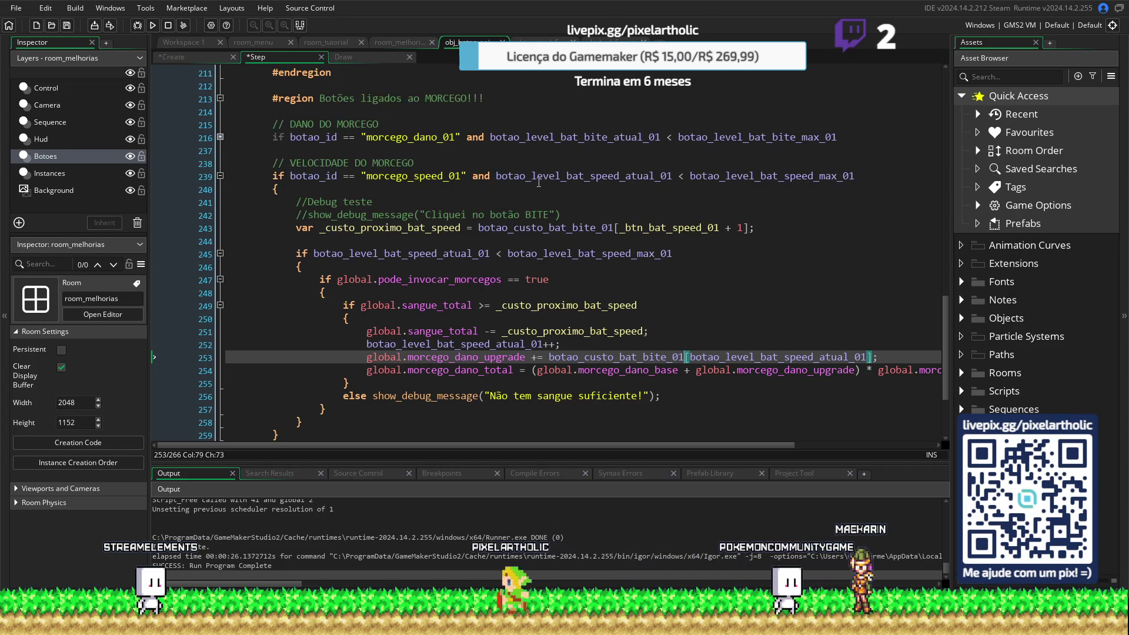
{"action": "left_click", "coordinate": [608, 176]}
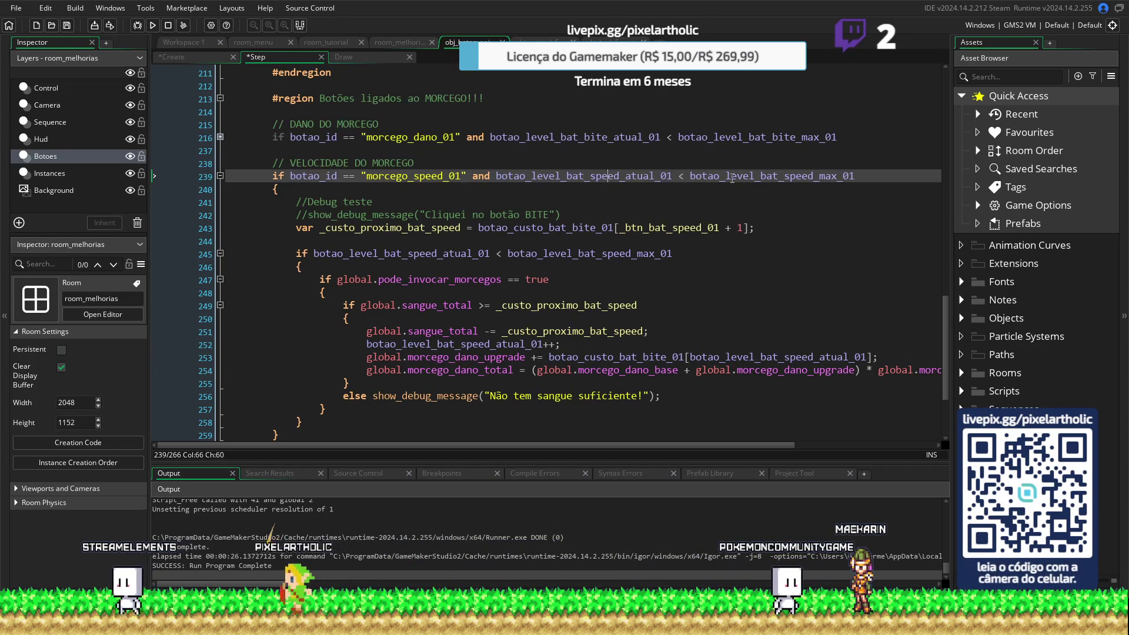
{"action": "left_click", "coordinate": [795, 177]}
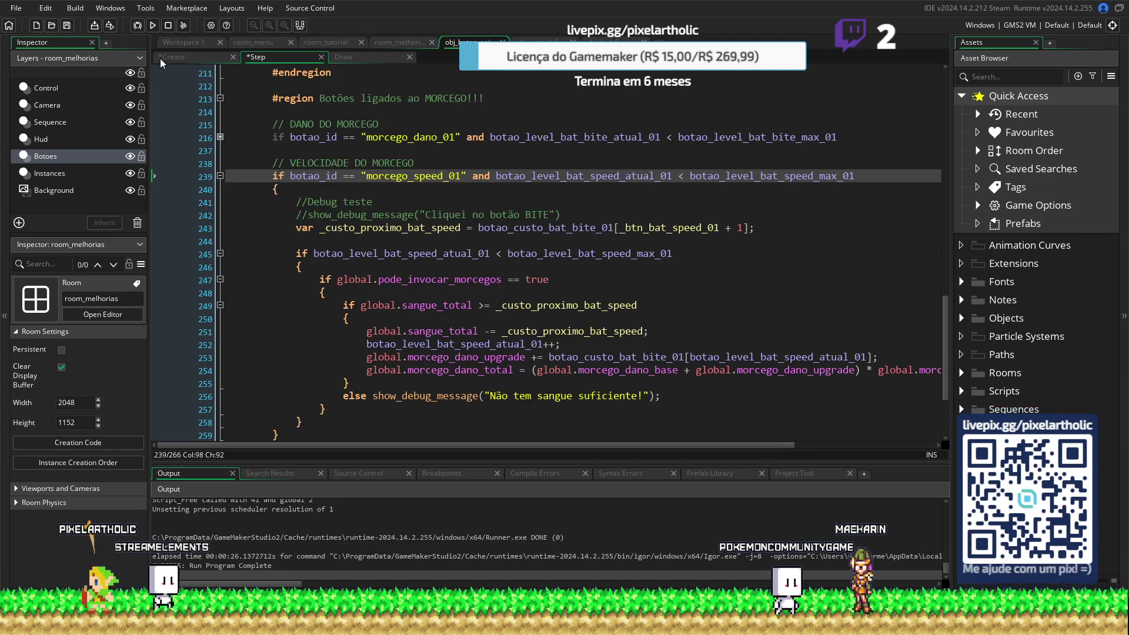
{"action": "left_click", "coordinate": [168, 57]}
{"action": "double_click", "coordinate": [366, 354]}
{"action": "key", "text": "ctrl+c"}
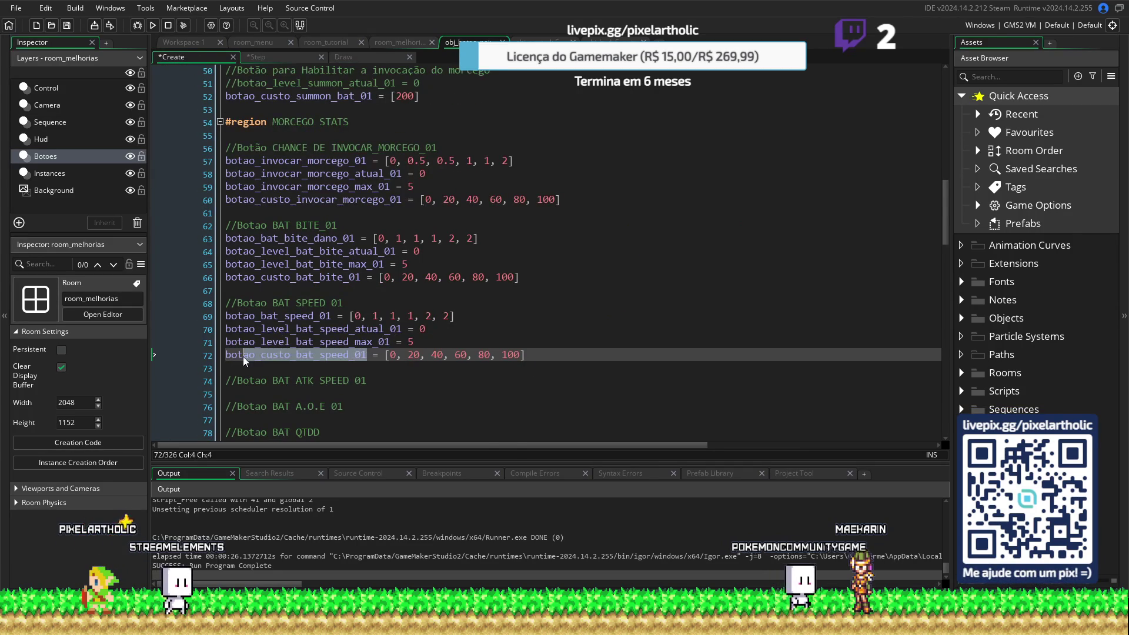
{"action": "left_click", "coordinate": [457, 276]}
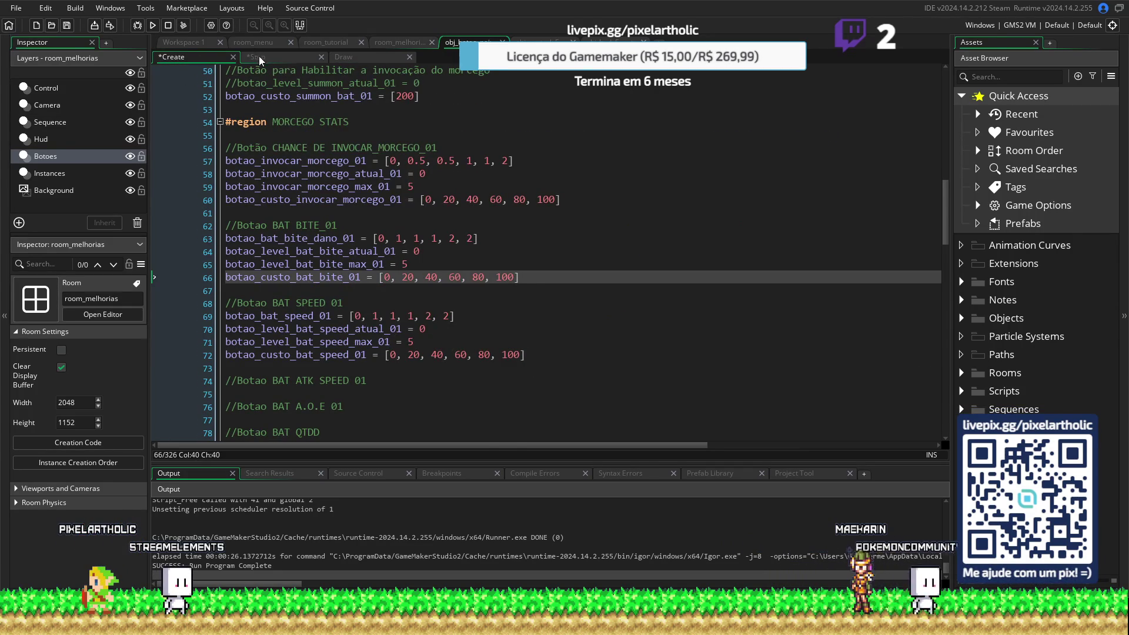
{"action": "left_click", "coordinate": [259, 56]}
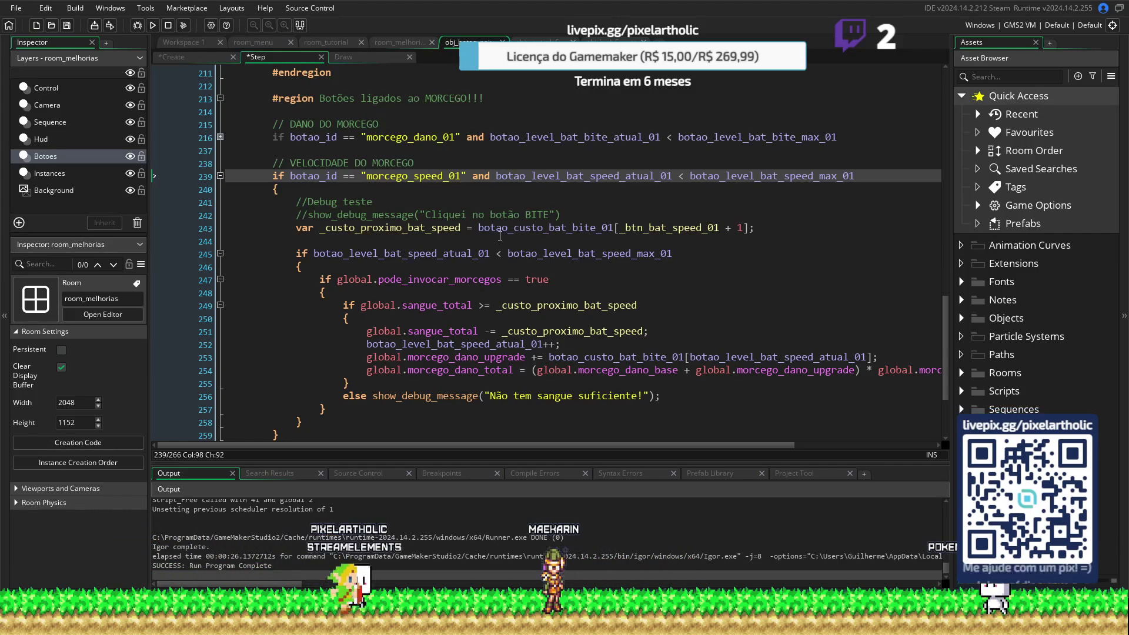
Swap botao_custo_bat_bite_01 for botao_custo_bat_speed_01 on lines 243 and 253
{"action": "left_click_drag", "start_coordinate": [479, 227], "coordinate": [615, 227]}
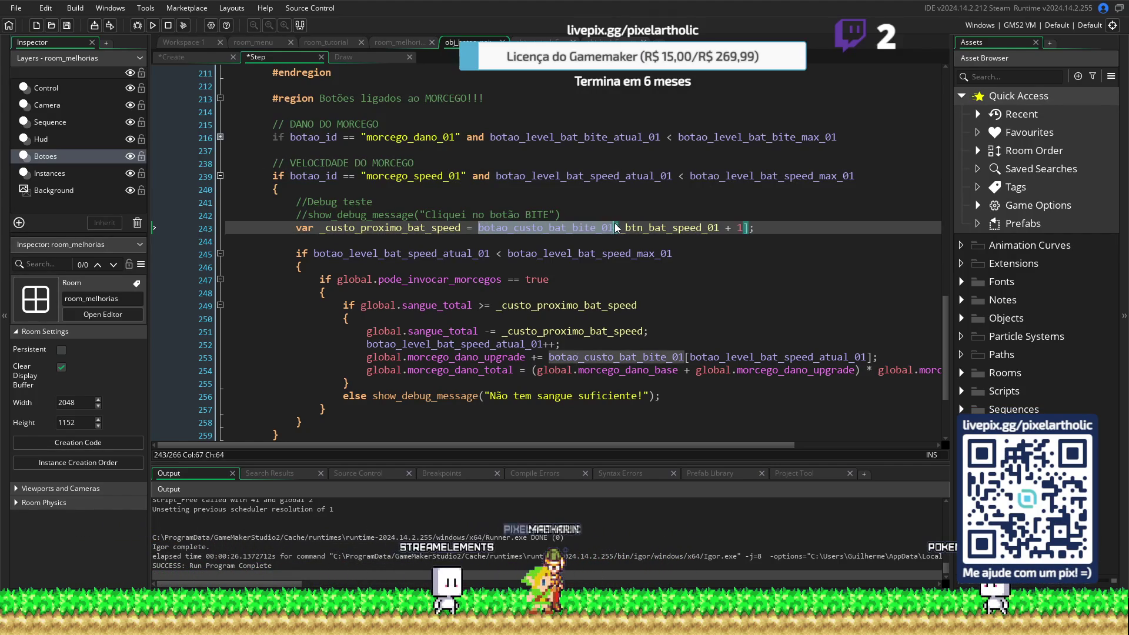
{"action": "type", "text": "botao_custo_bat_speed_01"}
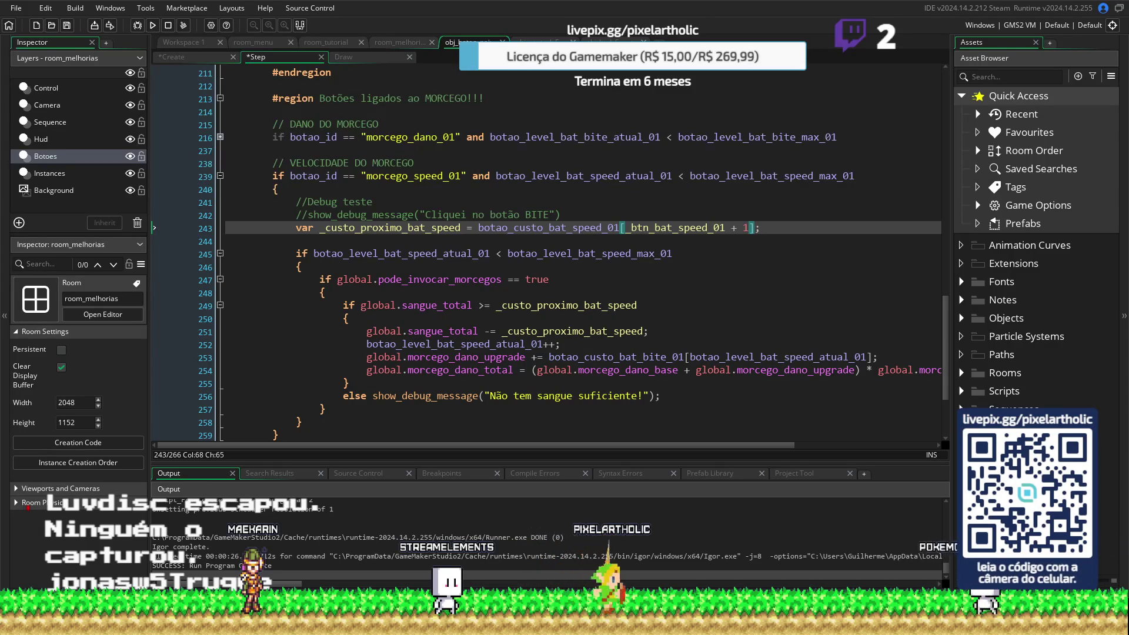
{"action": "double_click", "coordinate": [682, 358]}
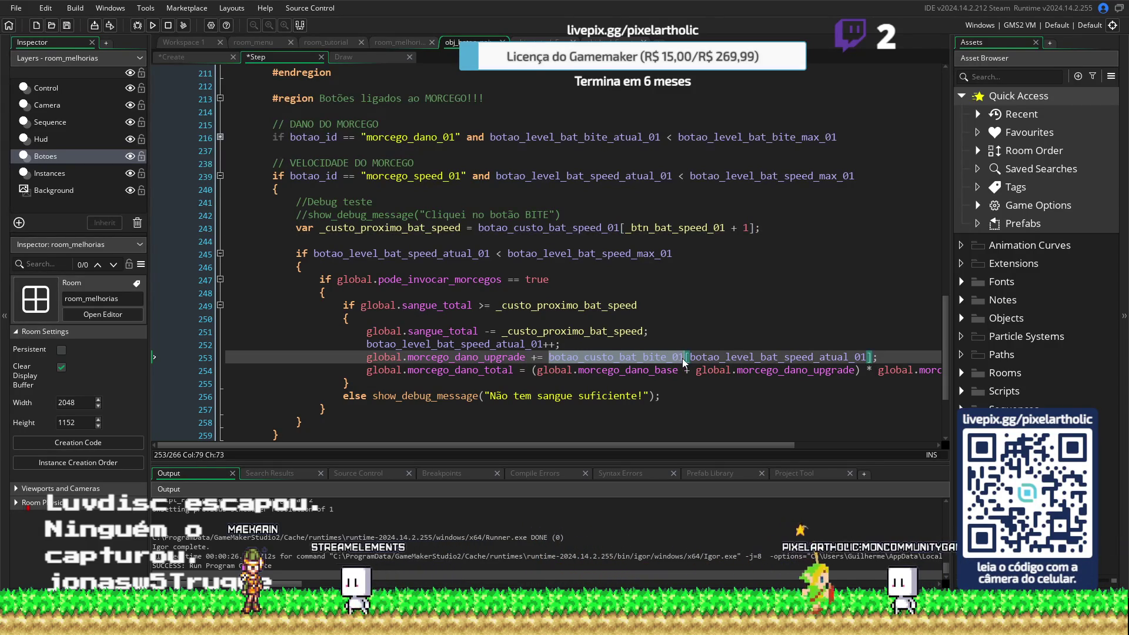
{"action": "key", "text": "ctrl+v"}
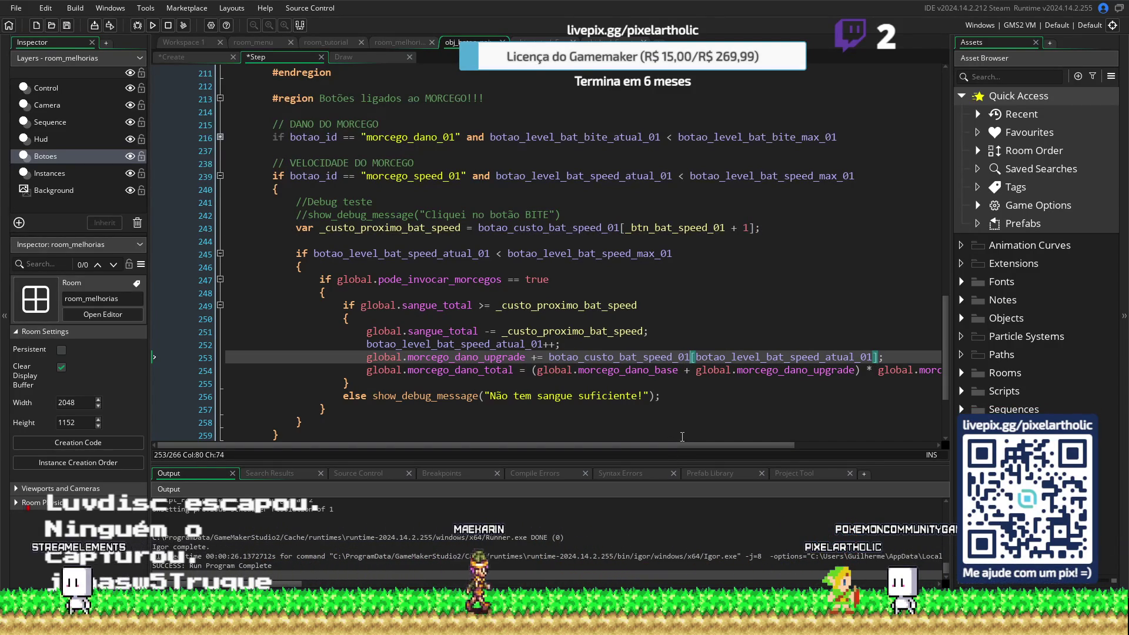
{"action": "left_click_drag", "start_coordinate": [670, 445], "coordinate": [708, 440]}
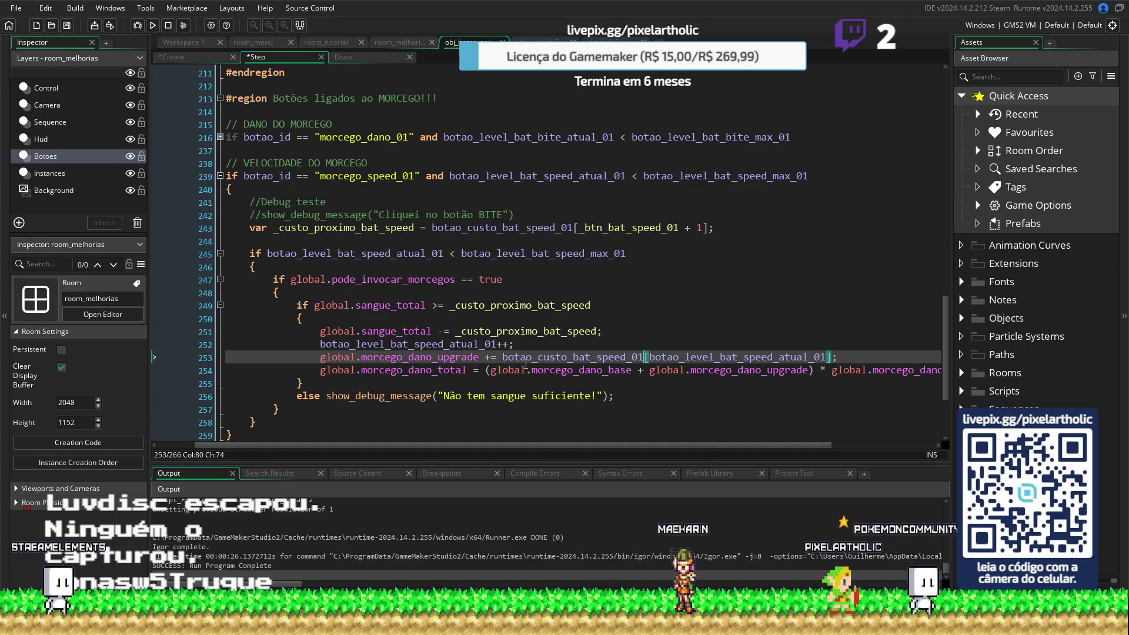
{"action": "left_click", "coordinate": [455, 344]}
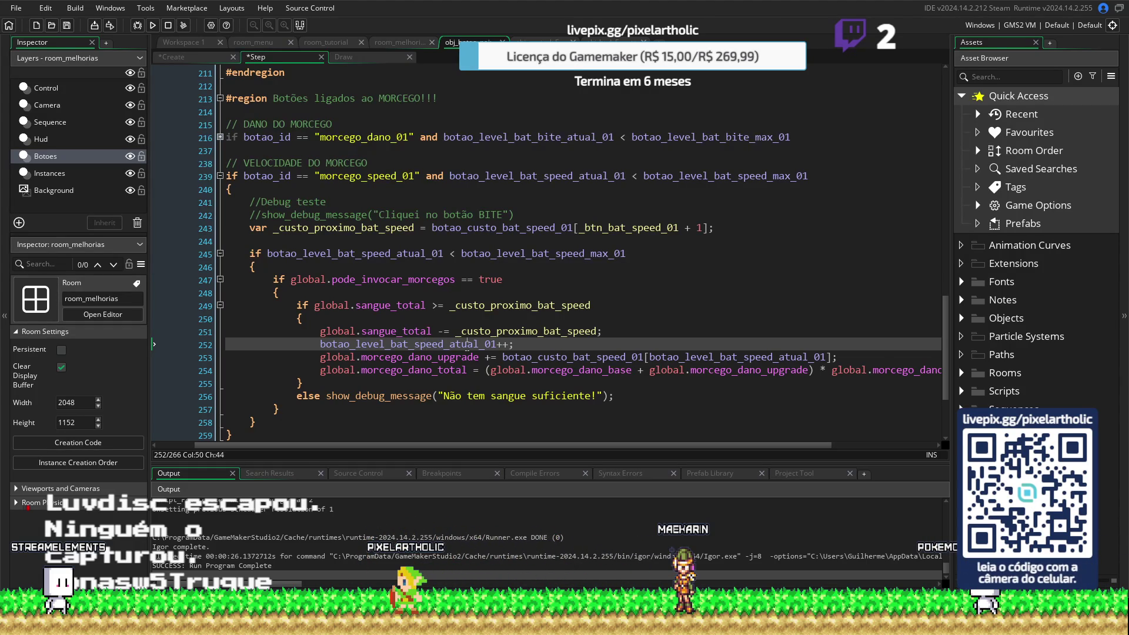
{"action": "left_click", "coordinate": [458, 344]}
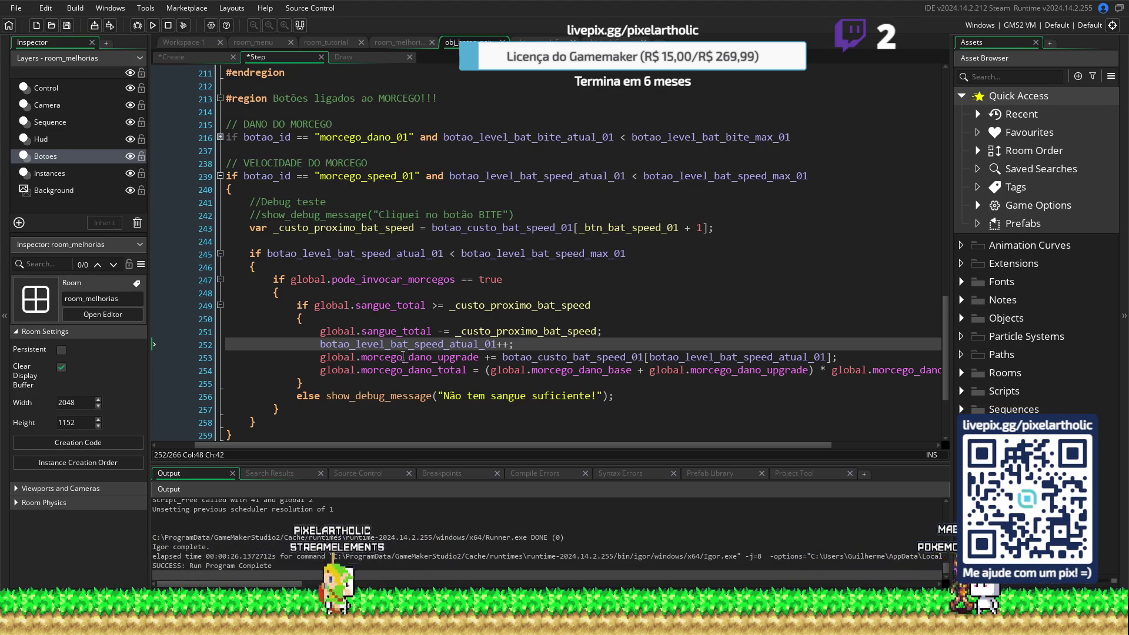
{"action": "left_click", "coordinate": [585, 356]}
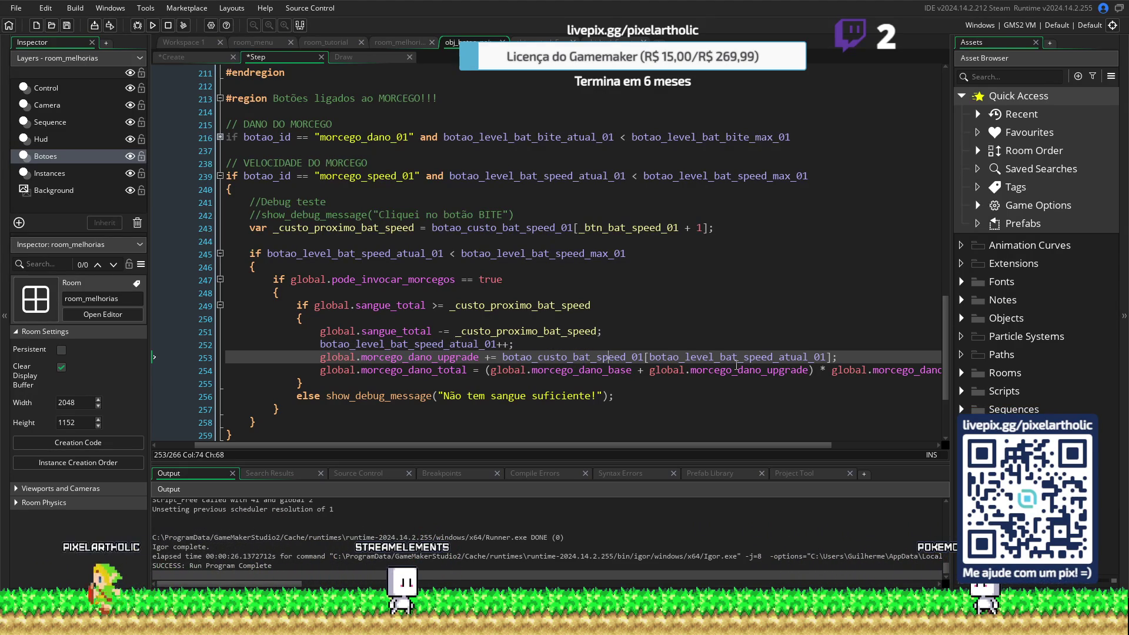
{"action": "key", "text": "Right"}
{"action": "key", "text": "Right"}
{"action": "key", "text": "Right"}
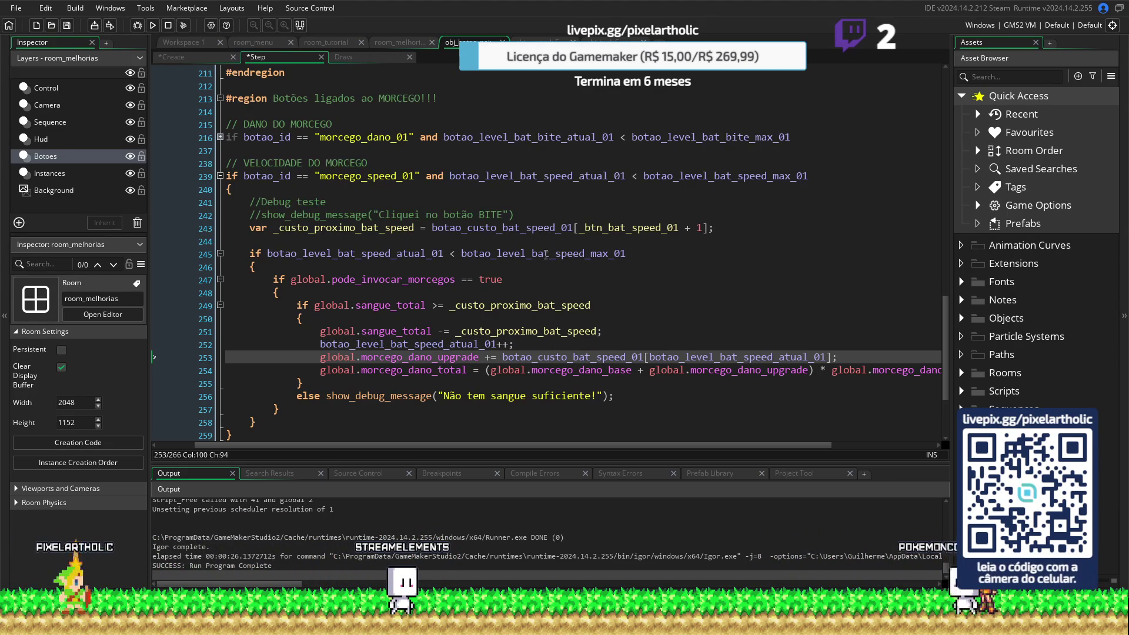
{"action": "left_click", "coordinate": [575, 254]}
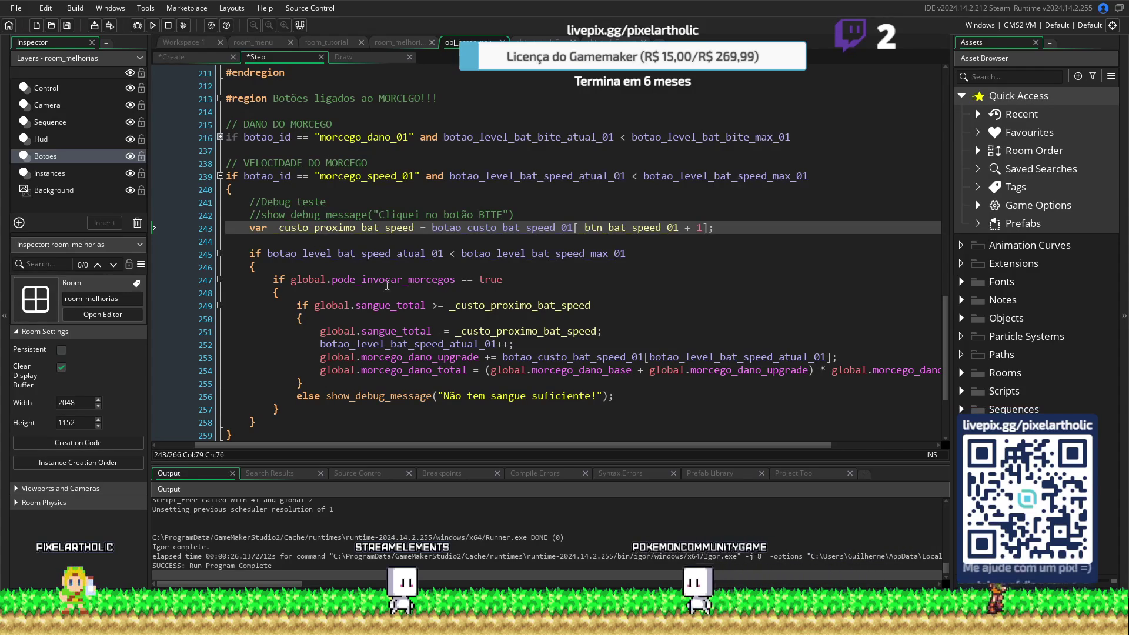
{"action": "double_click", "coordinate": [409, 357]}
{"action": "left_click", "coordinate": [538, 42]}
{"action": "scroll", "coordinate": [540, 260], "scroll_direction": "down", "scroll_amount": 15}
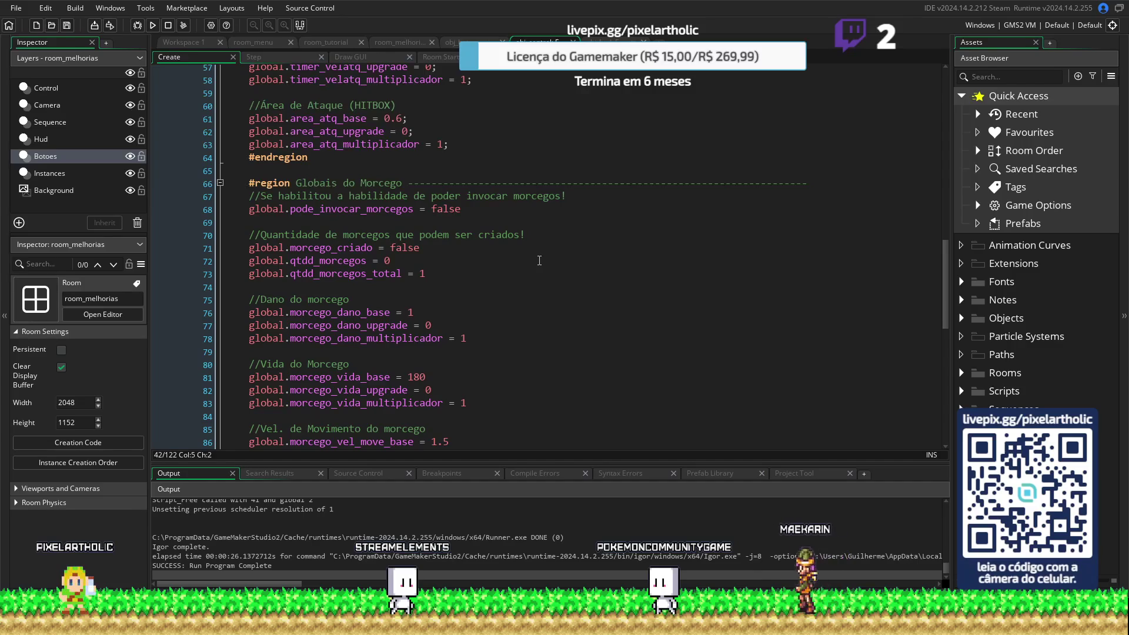
{"action": "scroll", "coordinate": [540, 261], "scroll_direction": "down", "scroll_amount": 3}
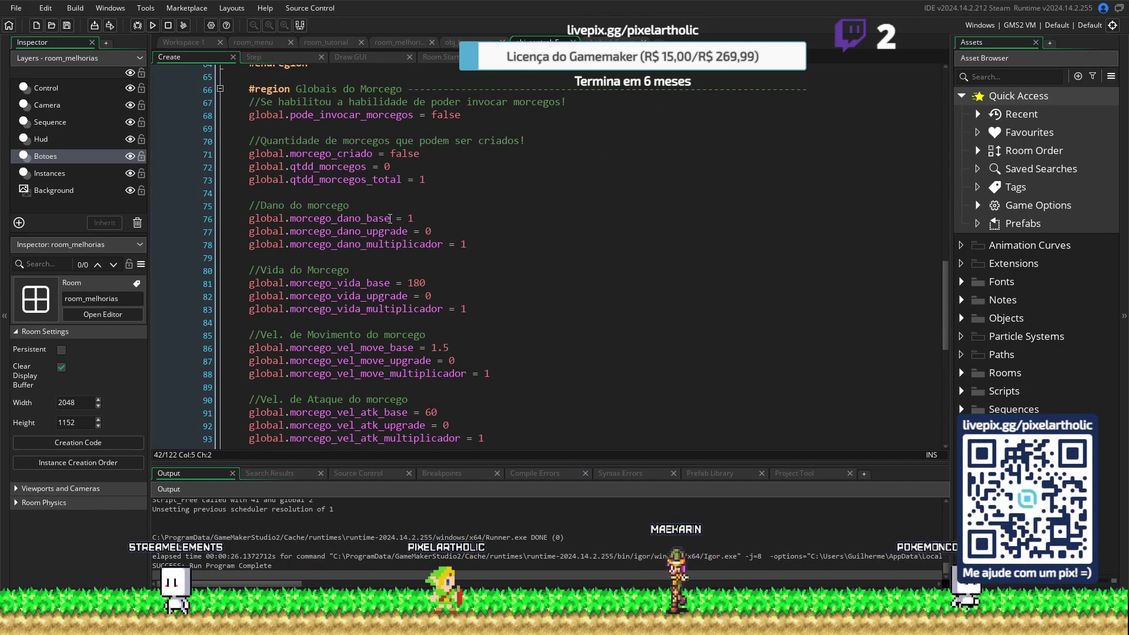
{"action": "left_click_drag", "start_coordinate": [390, 218], "coordinate": [247, 218]}
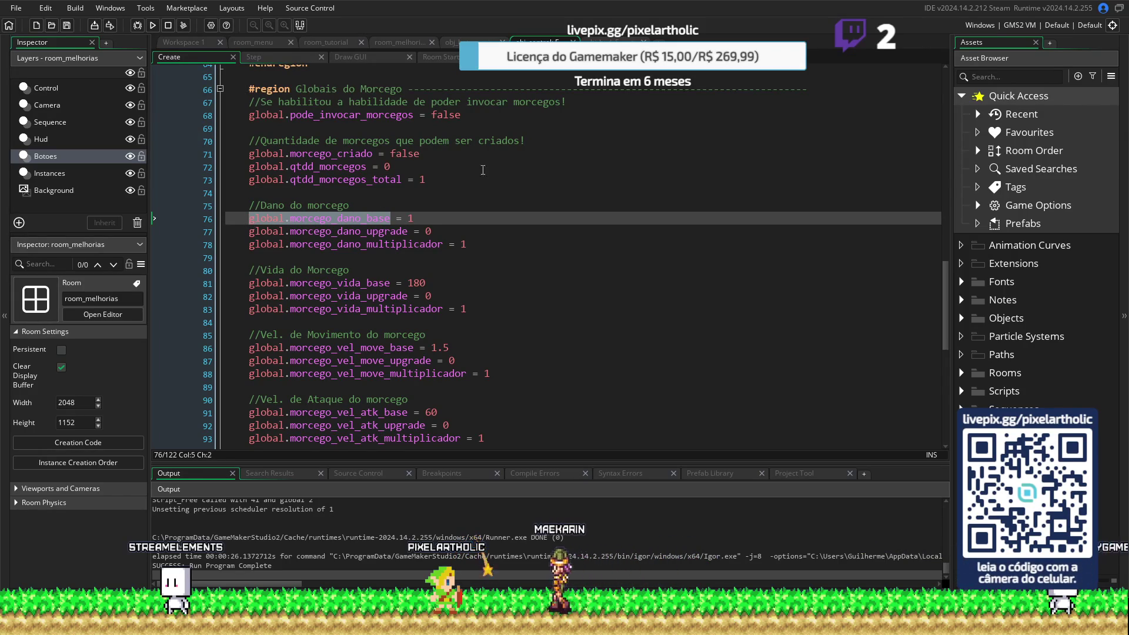
{"action": "key", "text": "ctrl+z"}
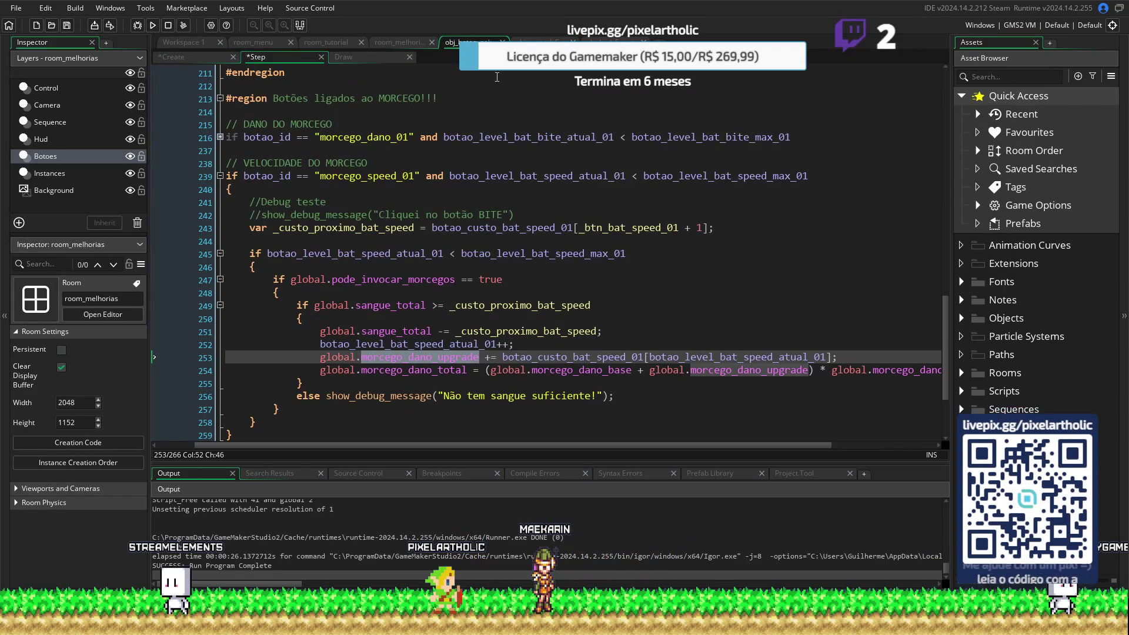
{"action": "key", "text": "ctrl+z"}
{"action": "left_click_drag", "start_coordinate": [409, 232], "coordinate": [248, 231]}
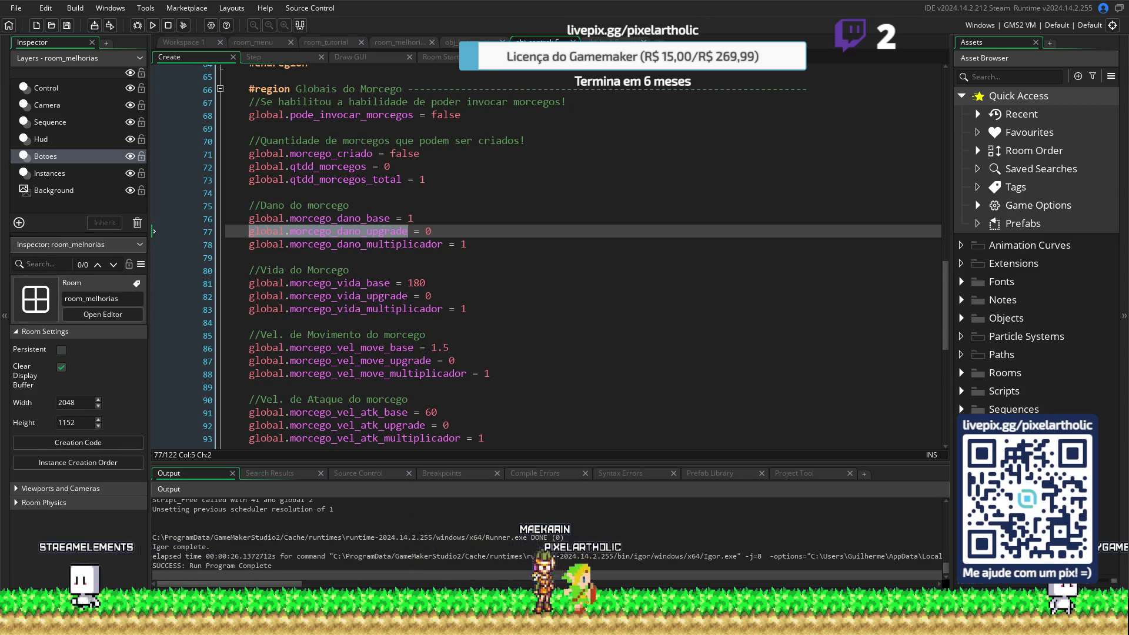
{"action": "key", "text": "ctrl+y"}
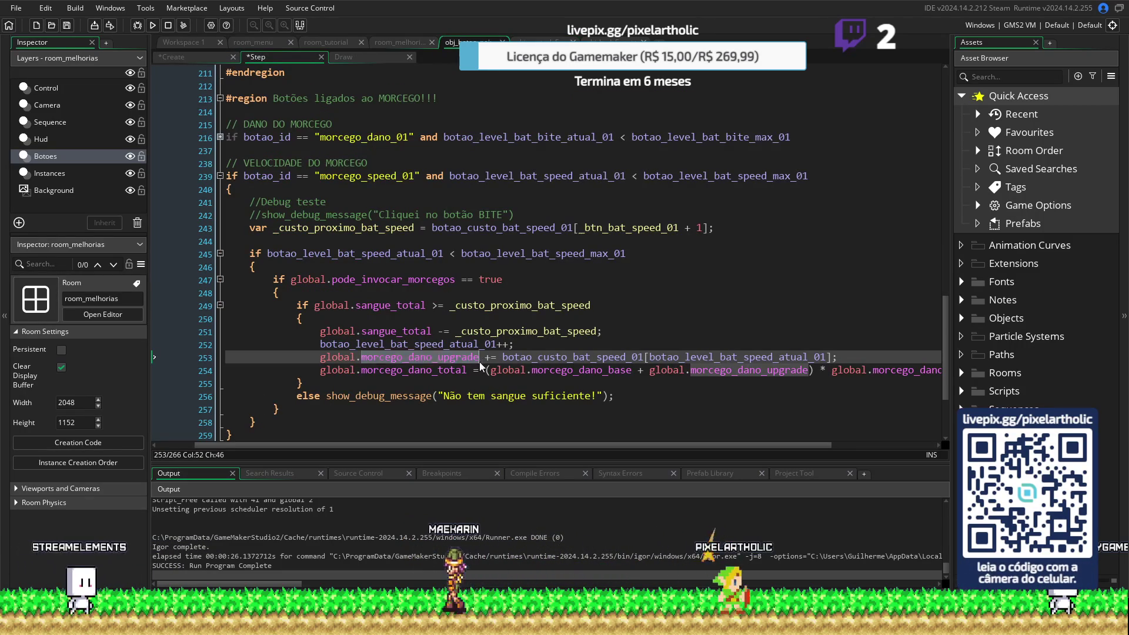
{"action": "left_click_drag", "start_coordinate": [479, 357], "coordinate": [328, 363]}
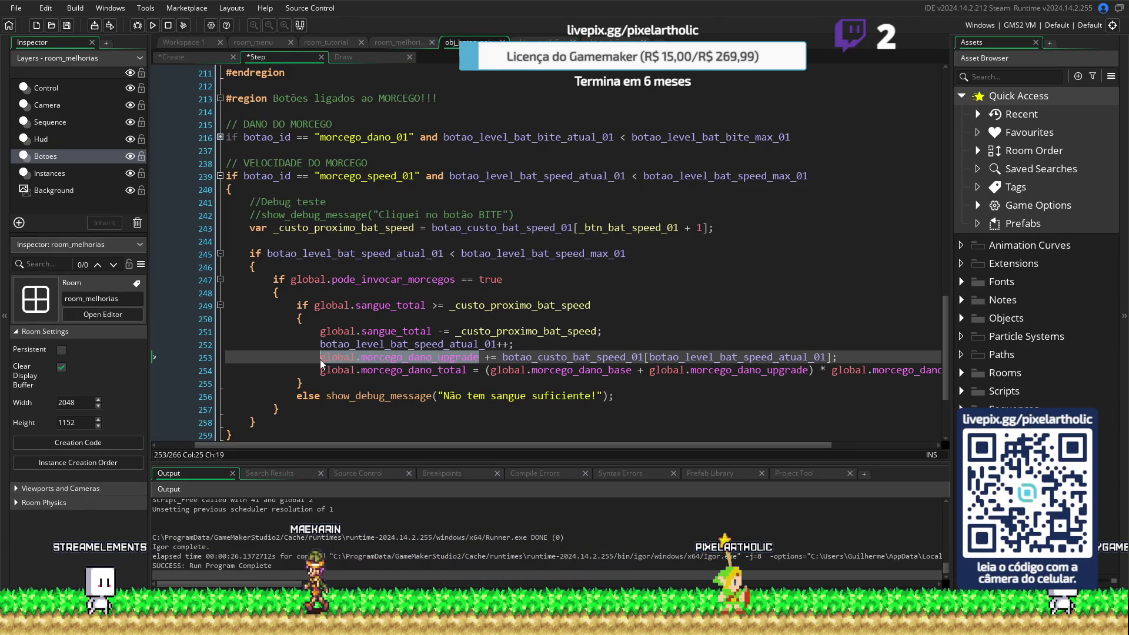
{"action": "key", "text": "Right"}
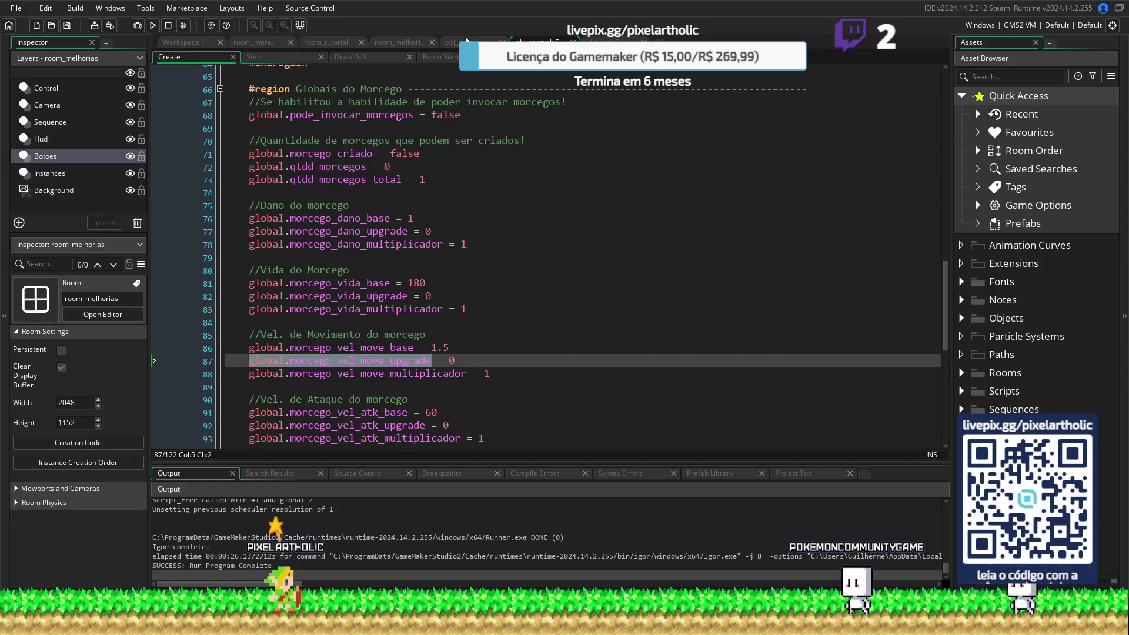
Add to global.morcego_vel_move_upgrade and rename the total to morcego_vel_move_total
{"action": "left_click_drag", "start_coordinate": [479, 356], "coordinate": [319, 357]}
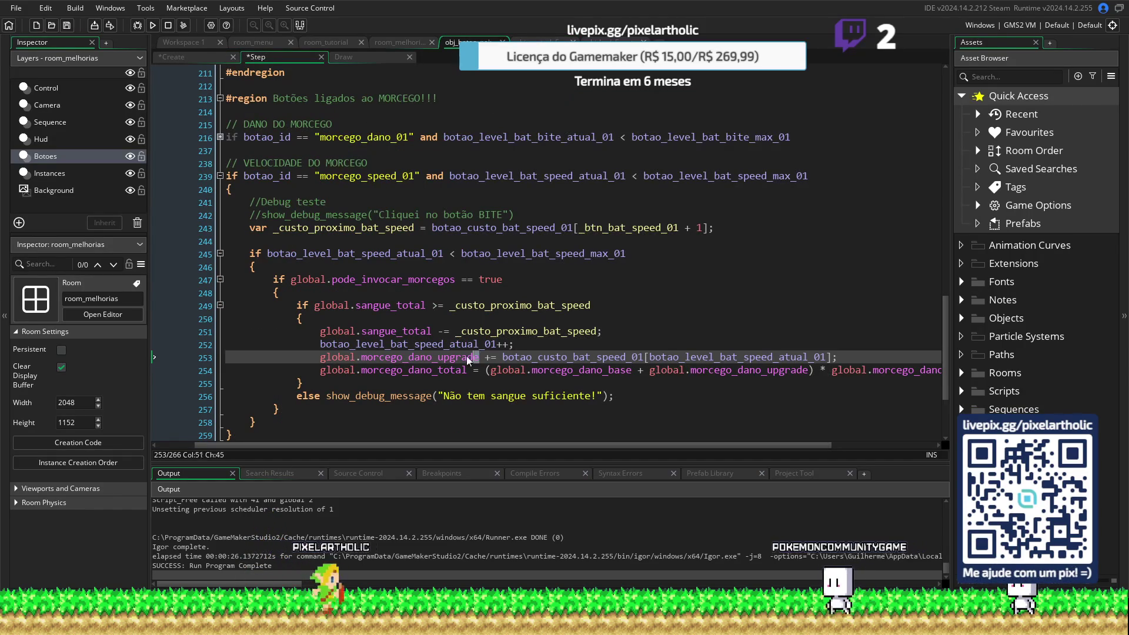
{"action": "type", "text": "global.morcego_vel_move_upgrade"}
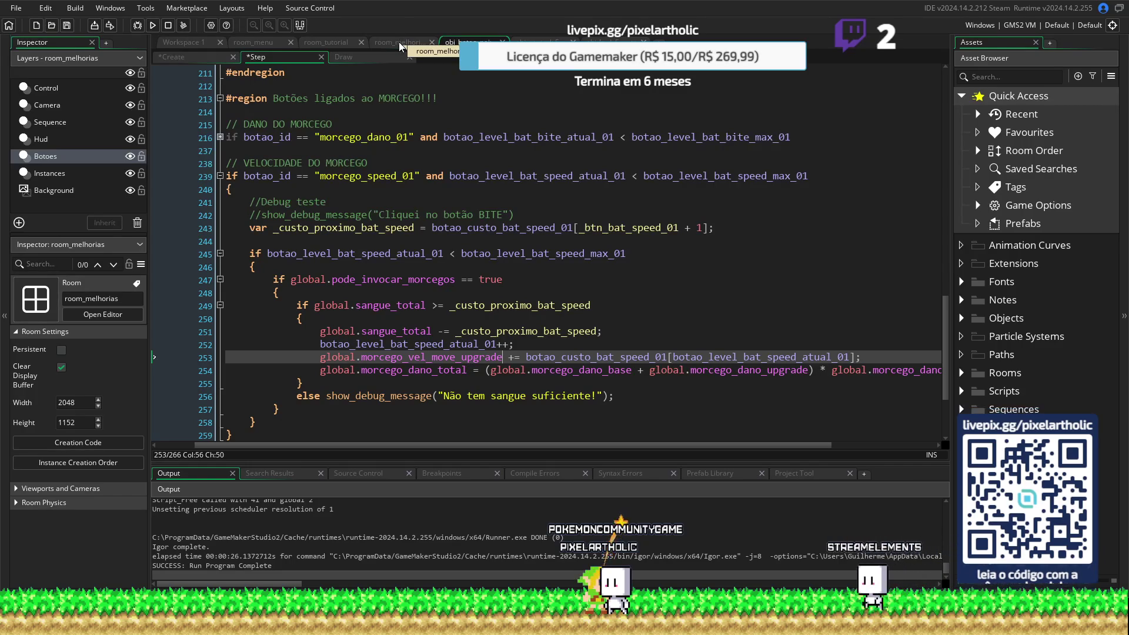
{"action": "left_click", "coordinate": [400, 359]}
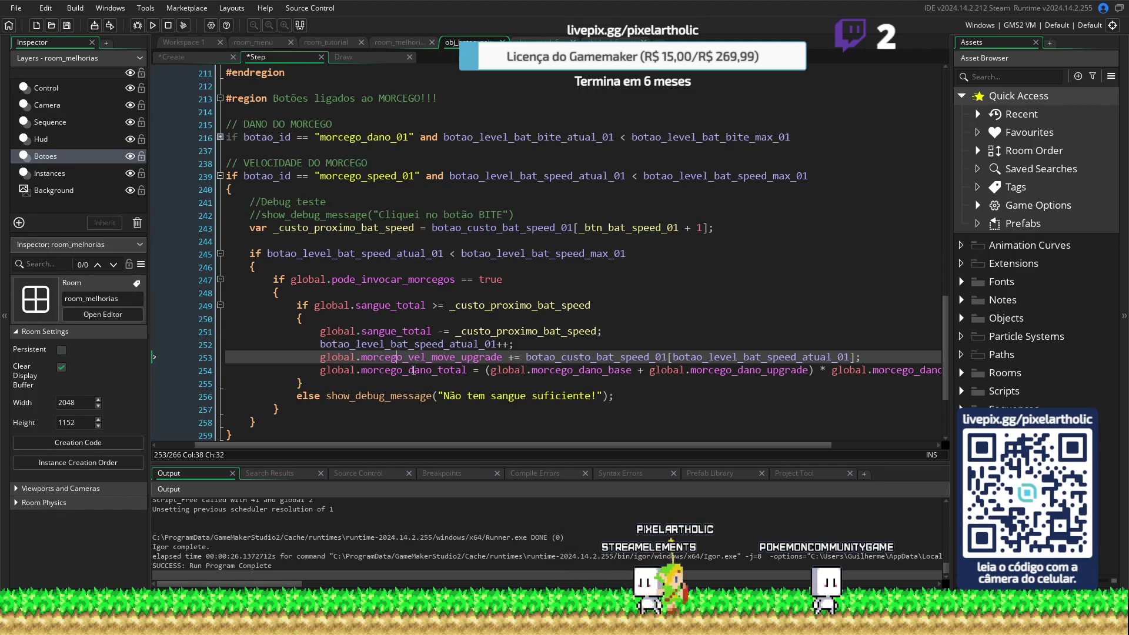
{"action": "left_click", "coordinate": [420, 370]}
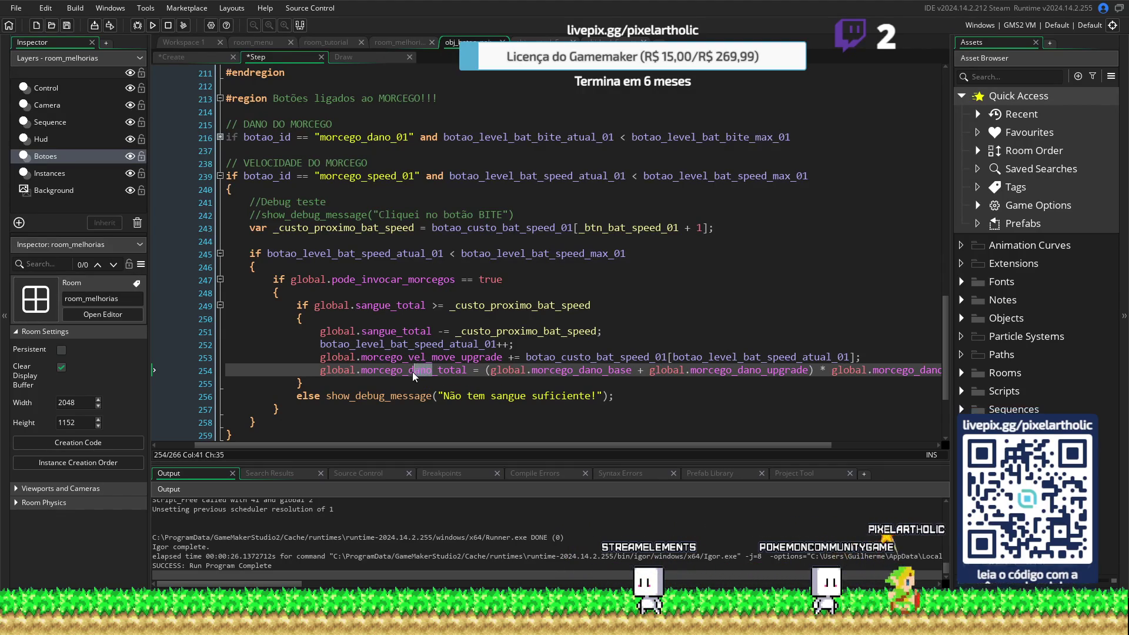
{"action": "key", "text": "BackSpace"}
{"action": "key", "text": "BackSpace"}
{"action": "key", "text": "BackSpace"}
{"action": "type", "text": "vel_move"}
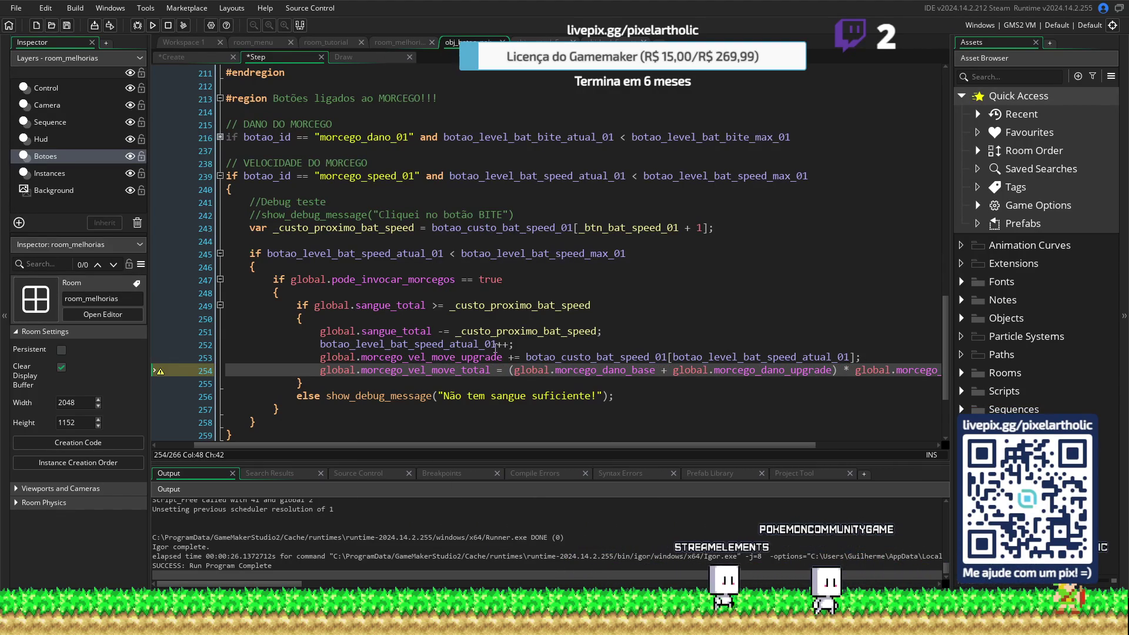
Replace the damage base term with global.morcego_vel_move_base in the speed total
{"action": "left_click", "coordinate": [392, 42]}
{"action": "left_click", "coordinate": [454, 41]}
{"action": "middle_click", "coordinate": [472, 357]}
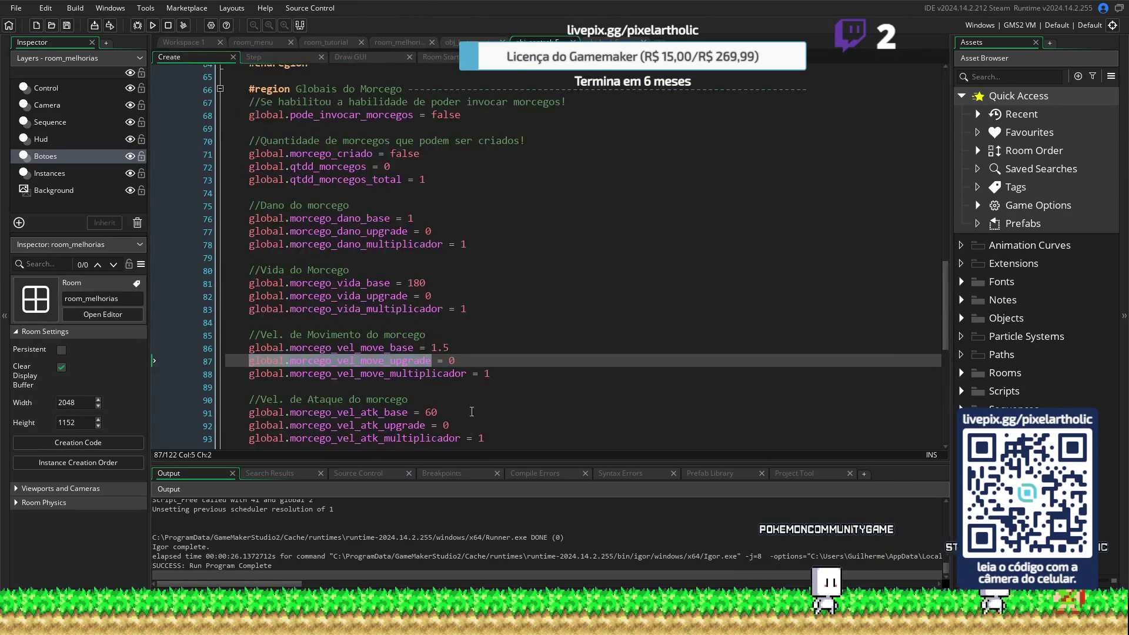
{"action": "middle_click", "coordinate": [417, 347]}
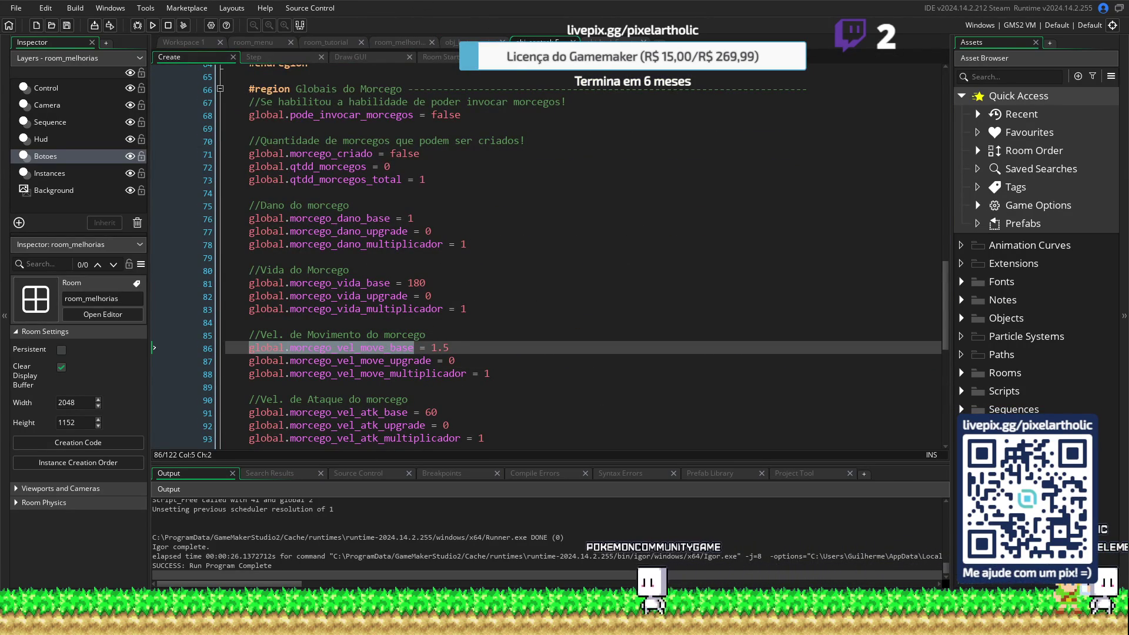
{"action": "key", "text": "ctrl+Tab"}
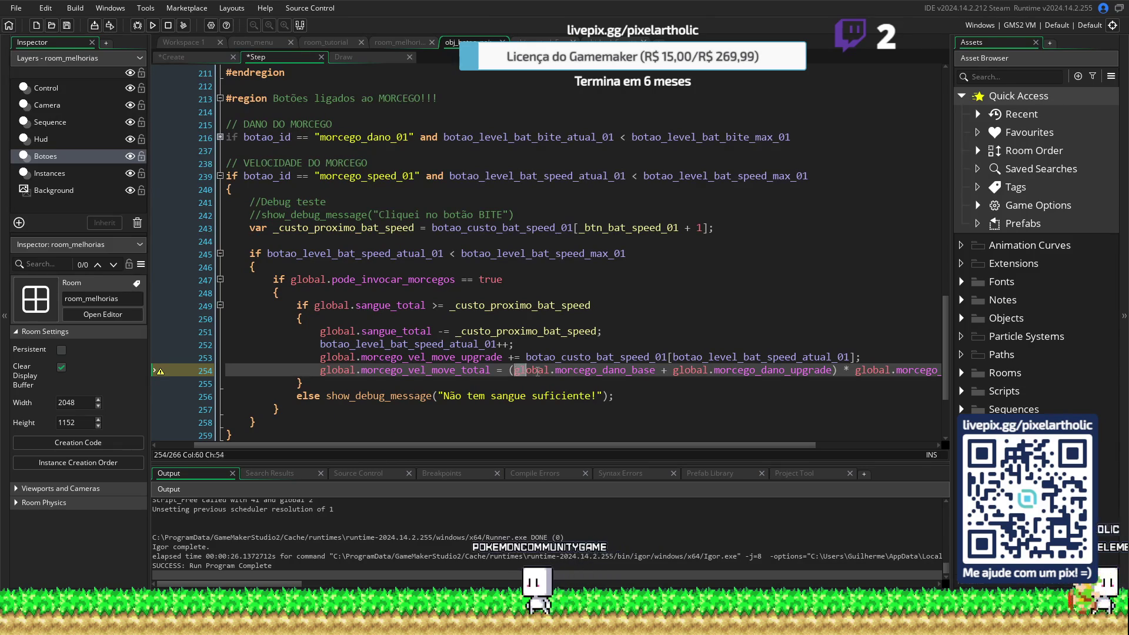
{"action": "left_click", "coordinate": [654, 369], "text": "shift"}
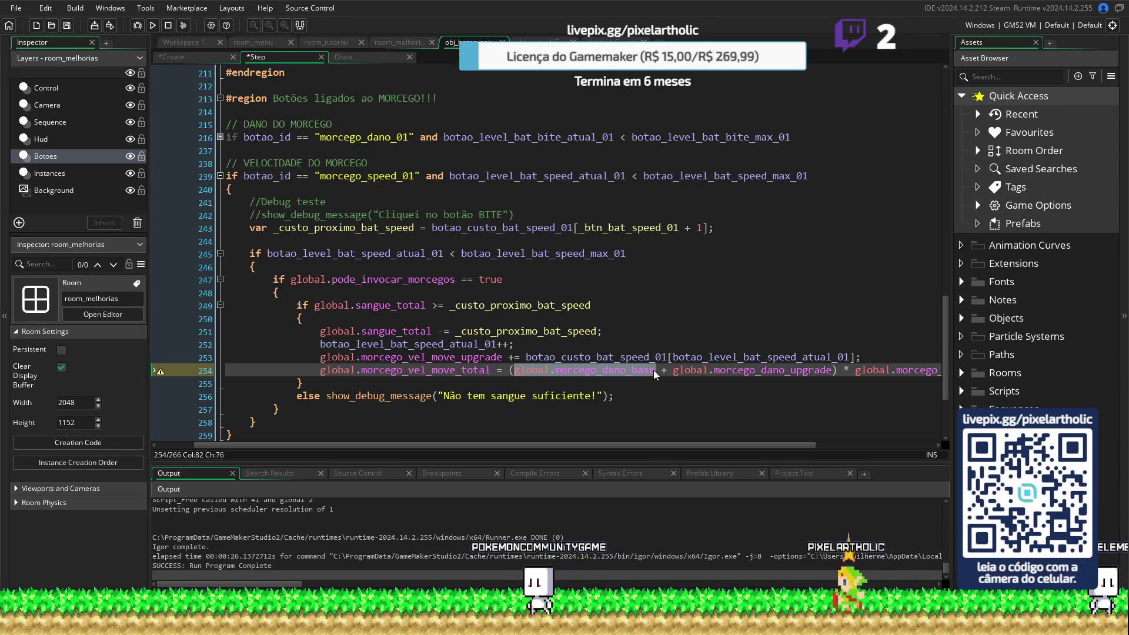
{"action": "key", "text": "ctrl+v"}
{"action": "left_click", "coordinate": [504, 357]}
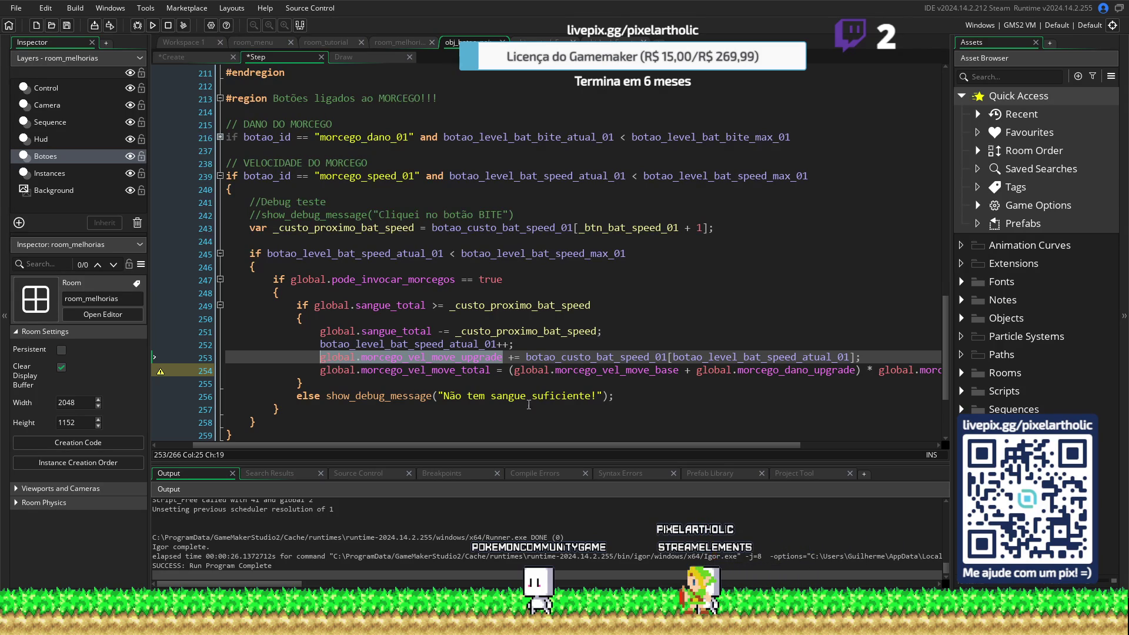
Replace the damage upgrade and multiplier terms with the movement-speed upgrade and multiplier
{"action": "left_click_drag", "start_coordinate": [696, 370], "coordinate": [855, 371]}
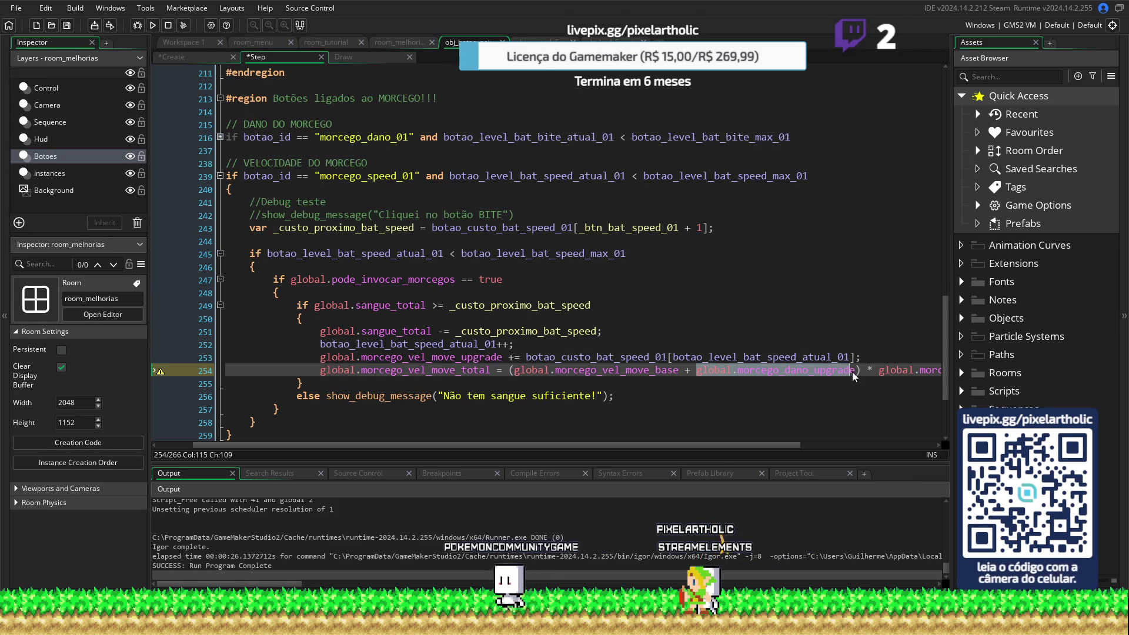
{"action": "type", "text": "global.morcego_vel_move_upgrade"}
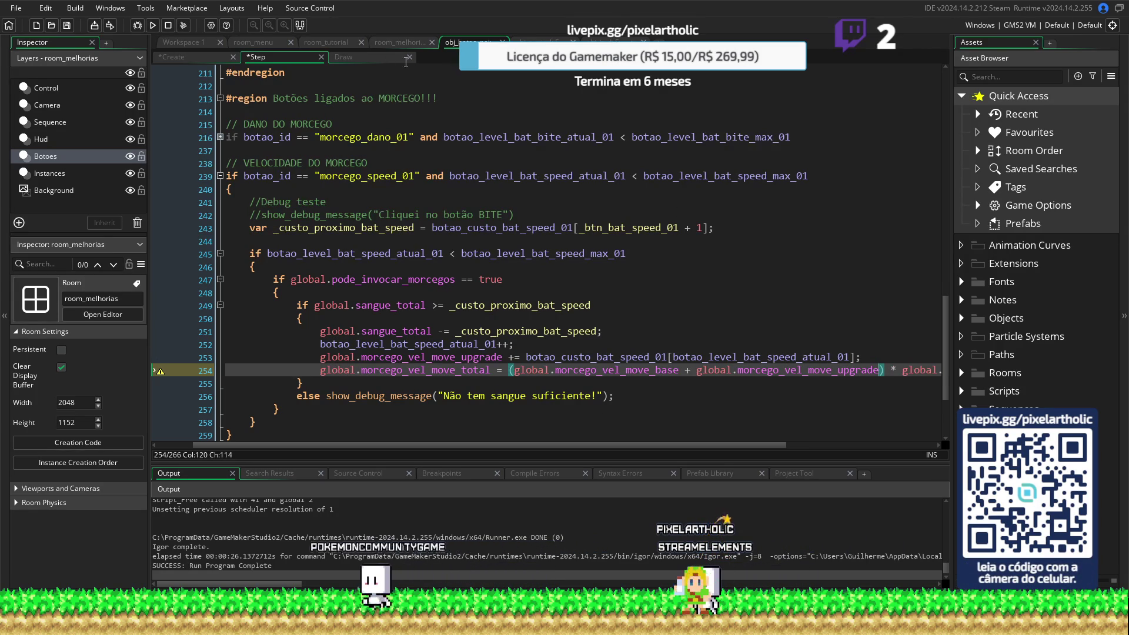
{"action": "middle_click", "coordinate": [617, 370]}
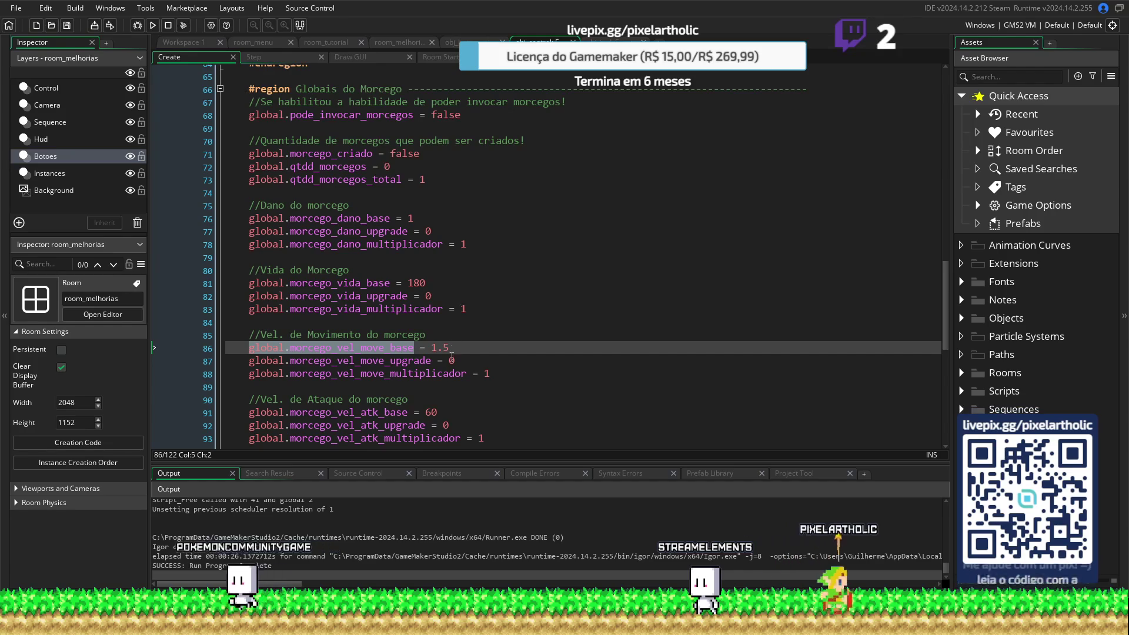
{"action": "left_click", "coordinate": [279, 373]}
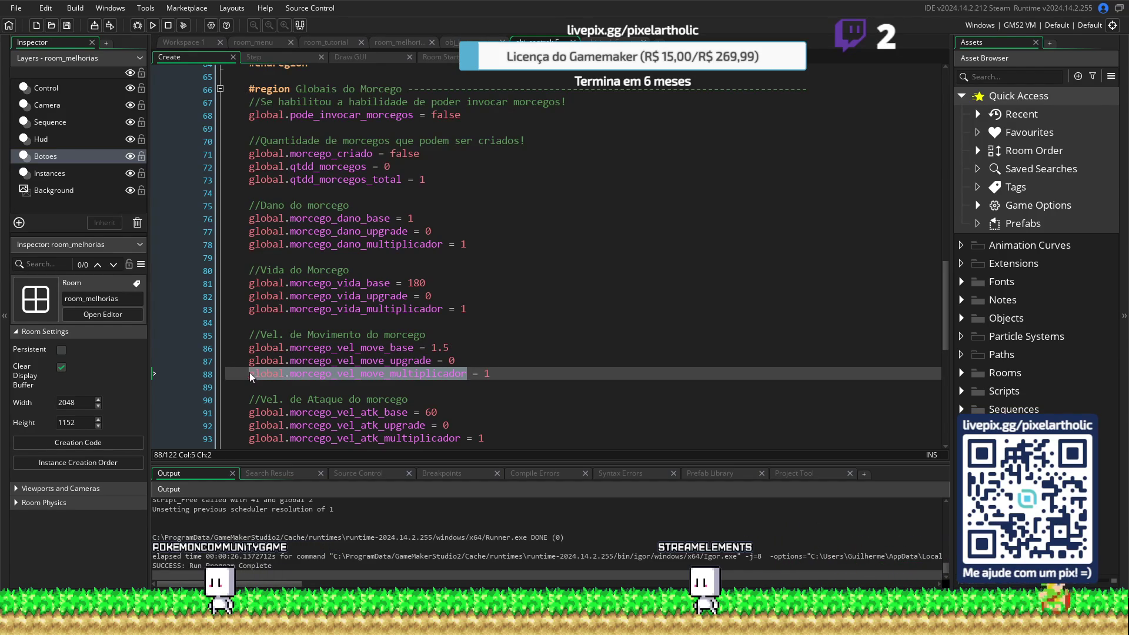
{"action": "key", "text": "ctrl+Tab"}
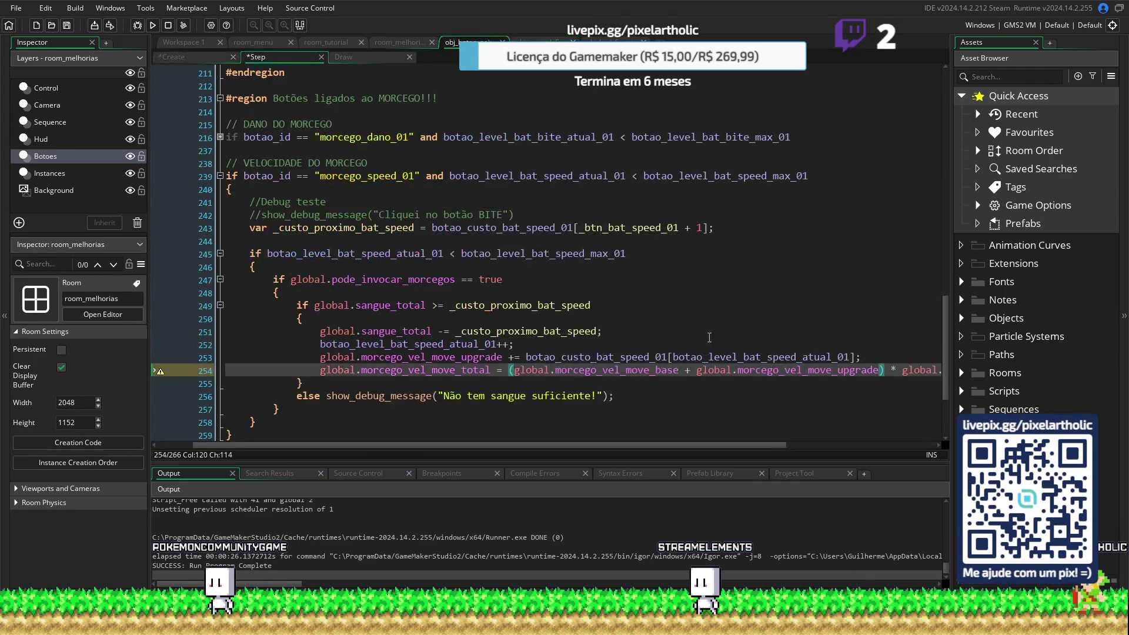
{"action": "key", "text": "Right"}
{"action": "key", "text": "Right"}
{"action": "key", "text": "Right"}
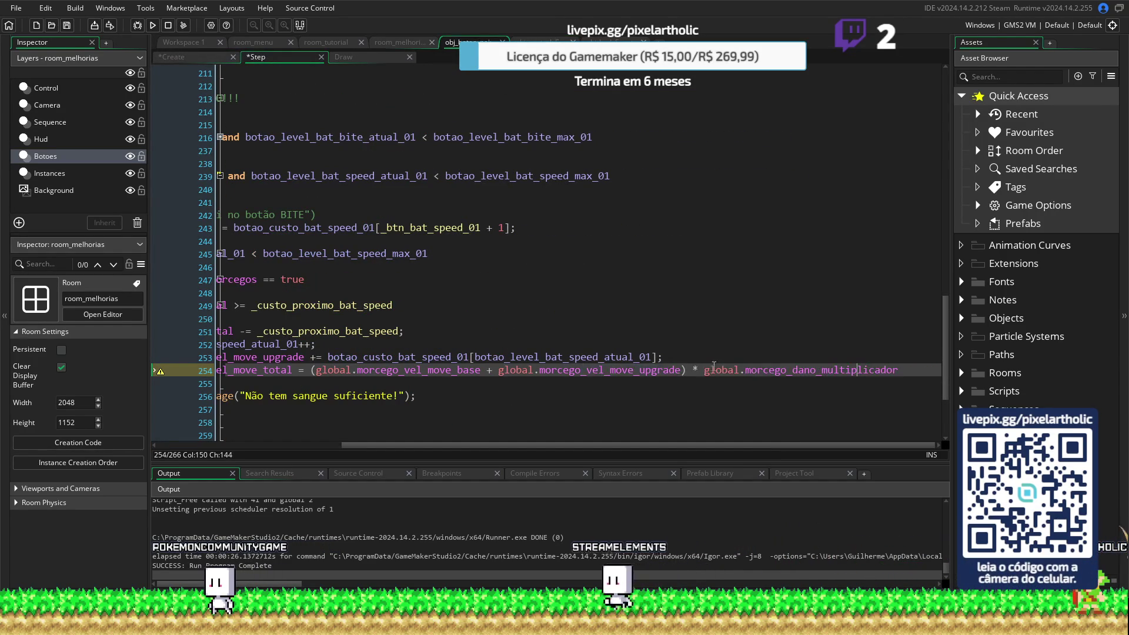
{"action": "left_click_drag", "start_coordinate": [705, 369], "coordinate": [894, 369]}
{"action": "type", "text": "global.morcego_vel_move_multiplicador"}
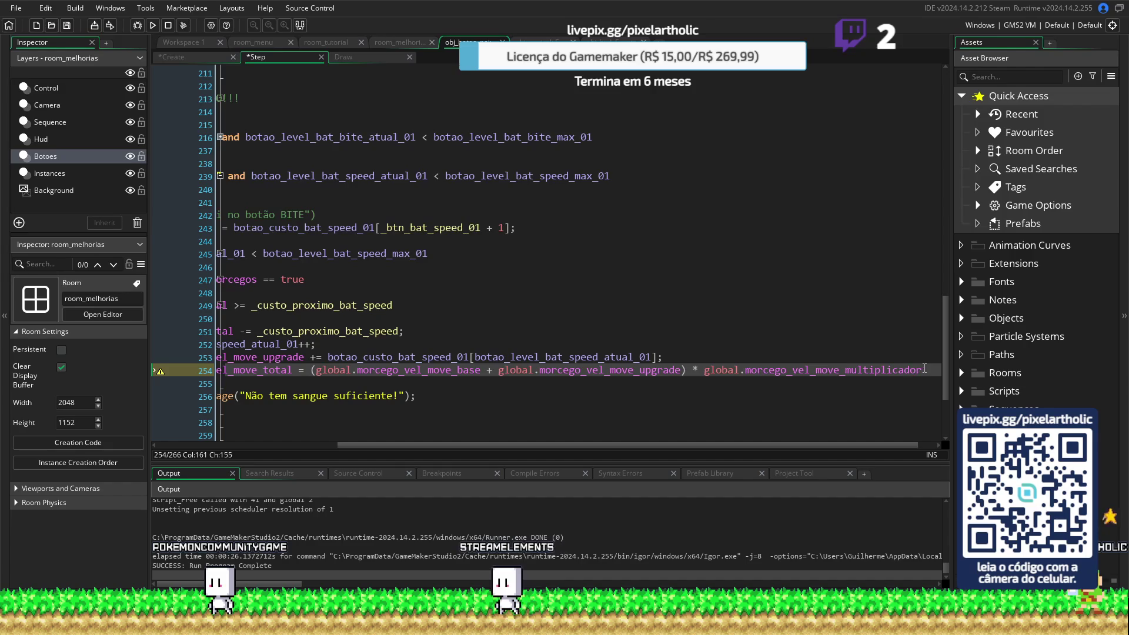
{"action": "left_click_drag", "start_coordinate": [695, 369], "coordinate": [368, 370]}
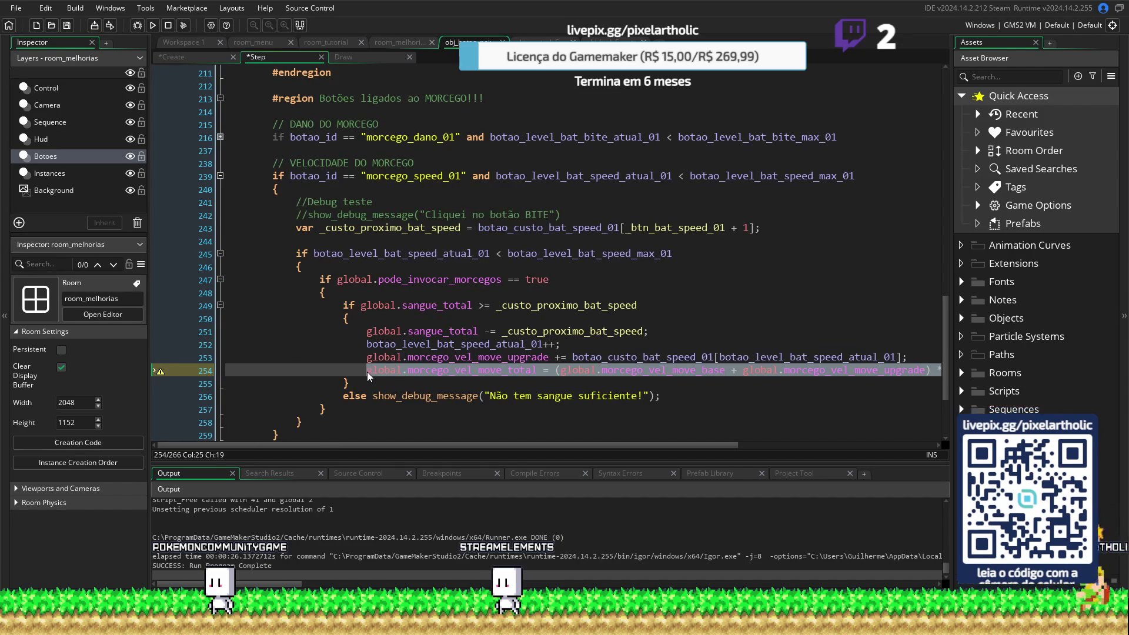
{"action": "left_click", "coordinate": [554, 385]}
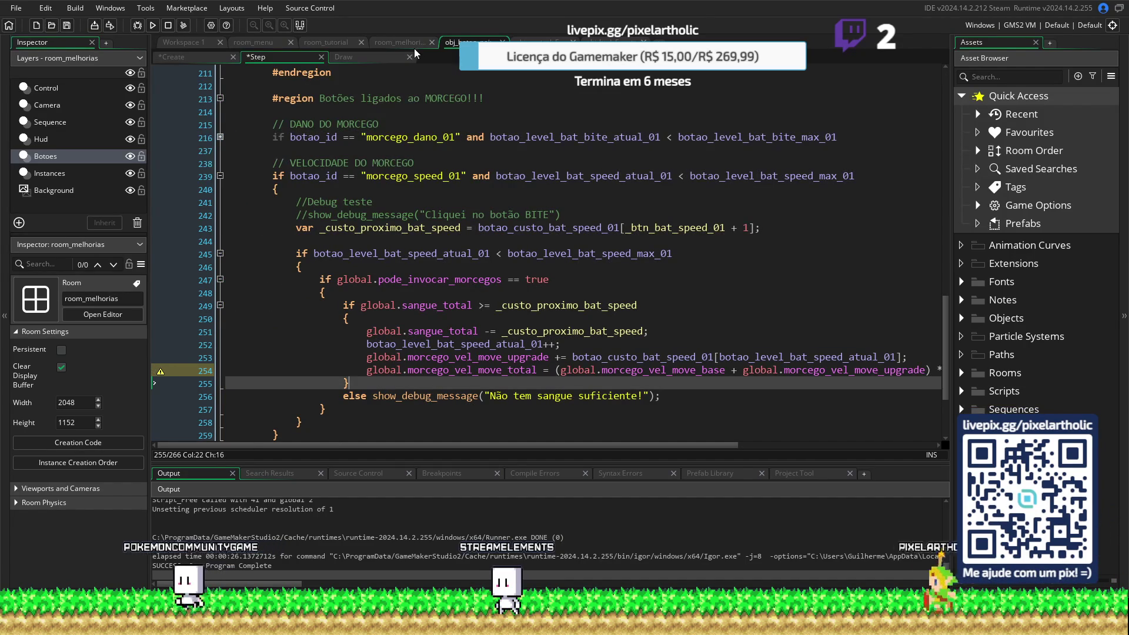
Paste the global.morcego_vel_move_total calculation onto line 119 of the Create event
{"action": "key", "text": "F12"}
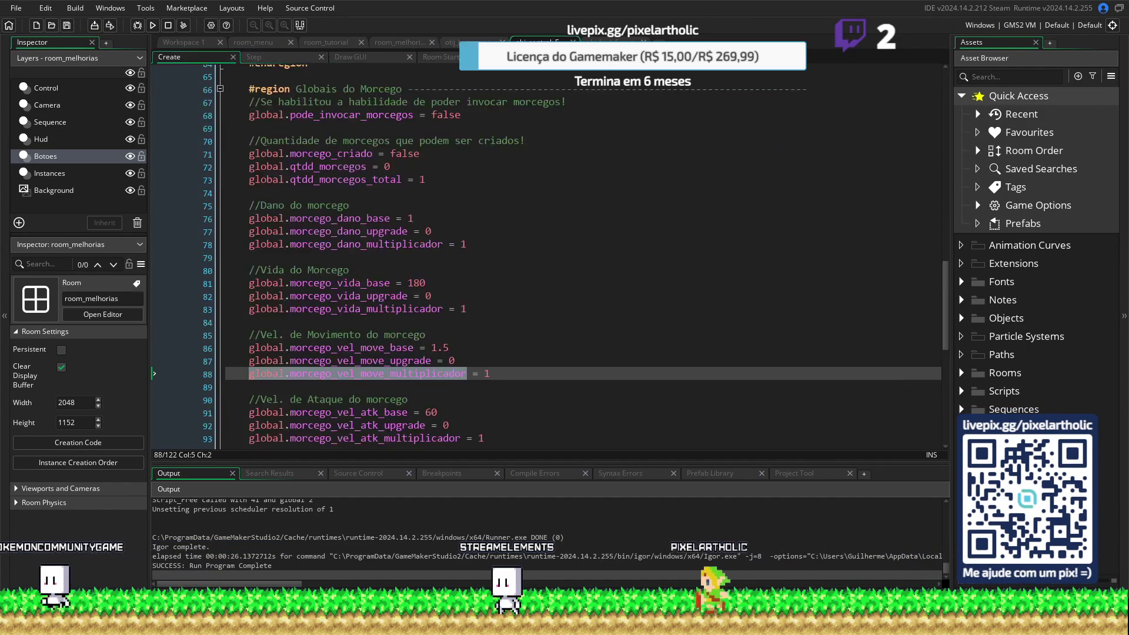
{"action": "scroll", "coordinate": [489, 312], "scroll_direction": "down", "scroll_amount": 5}
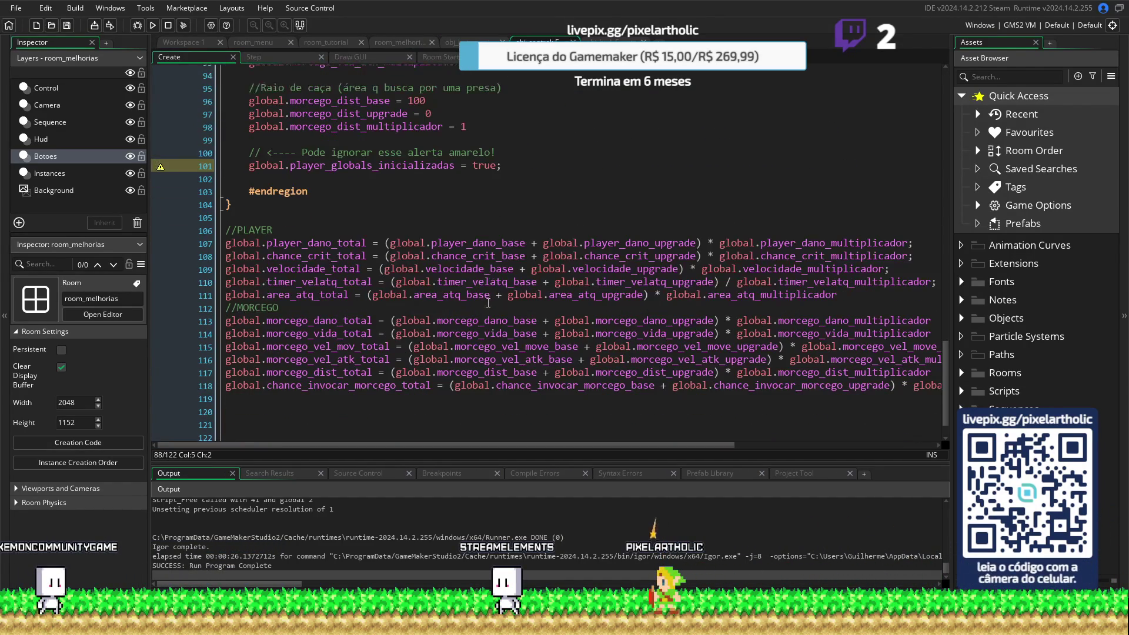
{"action": "left_click", "coordinate": [278, 397]}
{"action": "key", "text": "ctrl+v"}
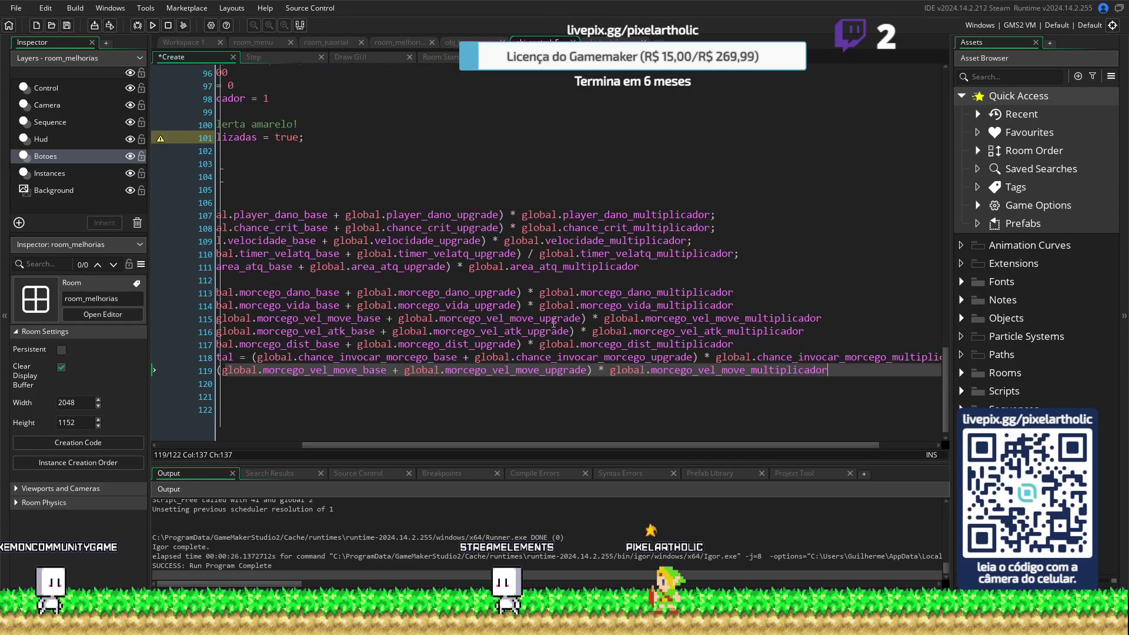
Move the chance_invocar_morcego_total line to just below area_atq_total under //PLAYER
{"action": "left_click_drag", "start_coordinate": [613, 443], "coordinate": [403, 449]}
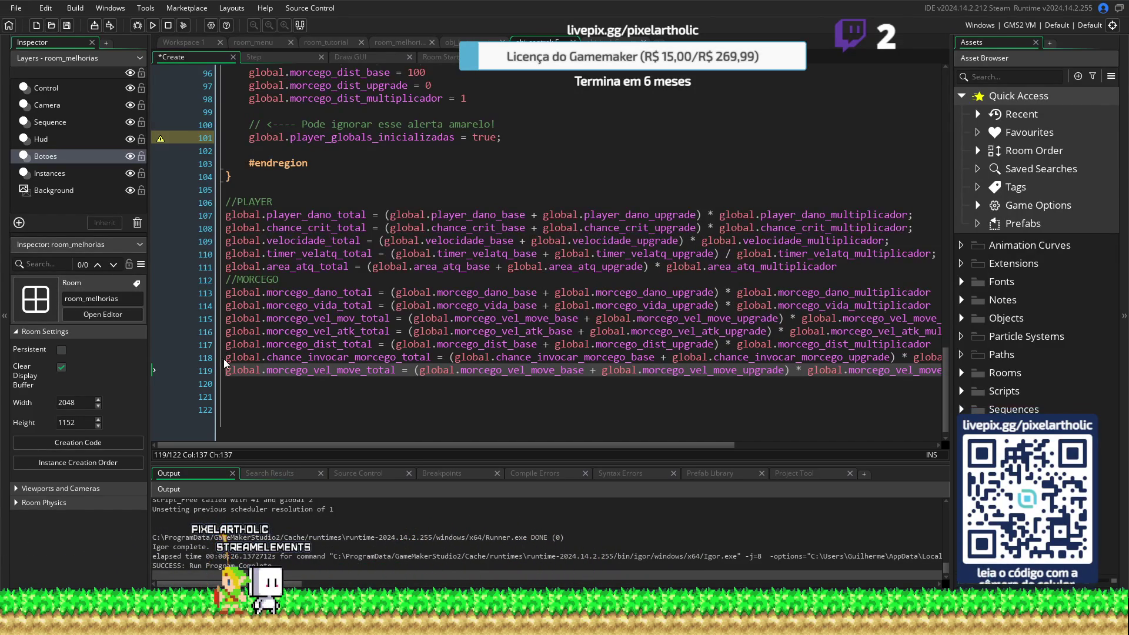
{"action": "mouse_move", "coordinate": [227, 358]}
{"action": "left_mouse_down"}
{"action": "mouse_move", "coordinate": [588, 362]}
{"action": "mouse_move", "coordinate": [880, 393]}
{"action": "mouse_move", "coordinate": [1003, 358]}
{"action": "left_mouse_up"}
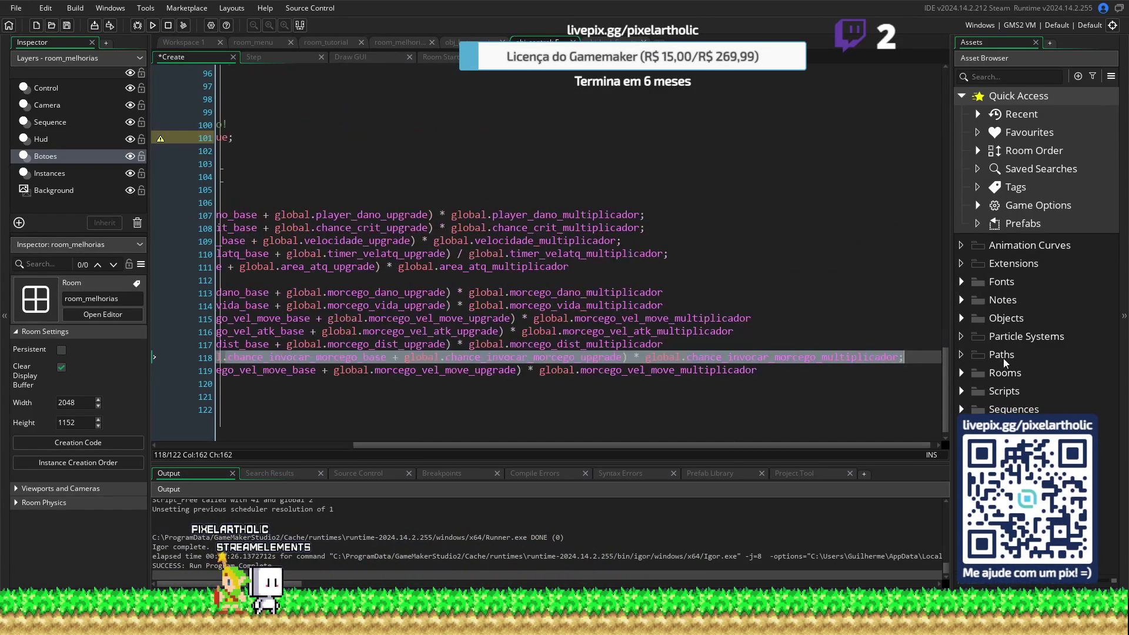
{"action": "key", "text": "BackSpace"}
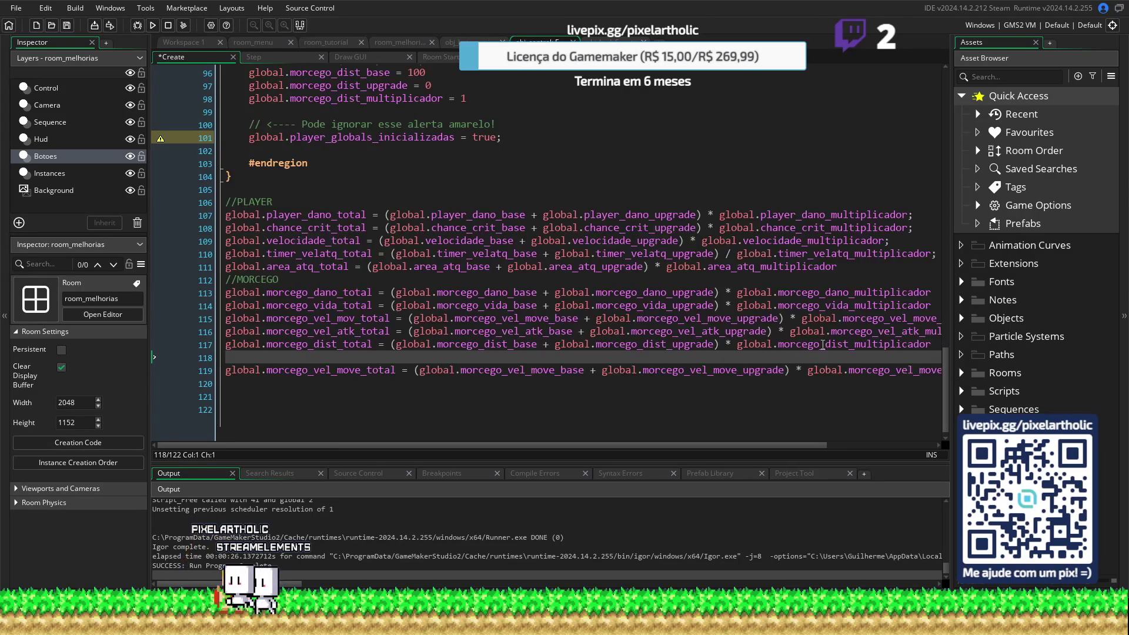
{"action": "key", "text": "BackSpace"}
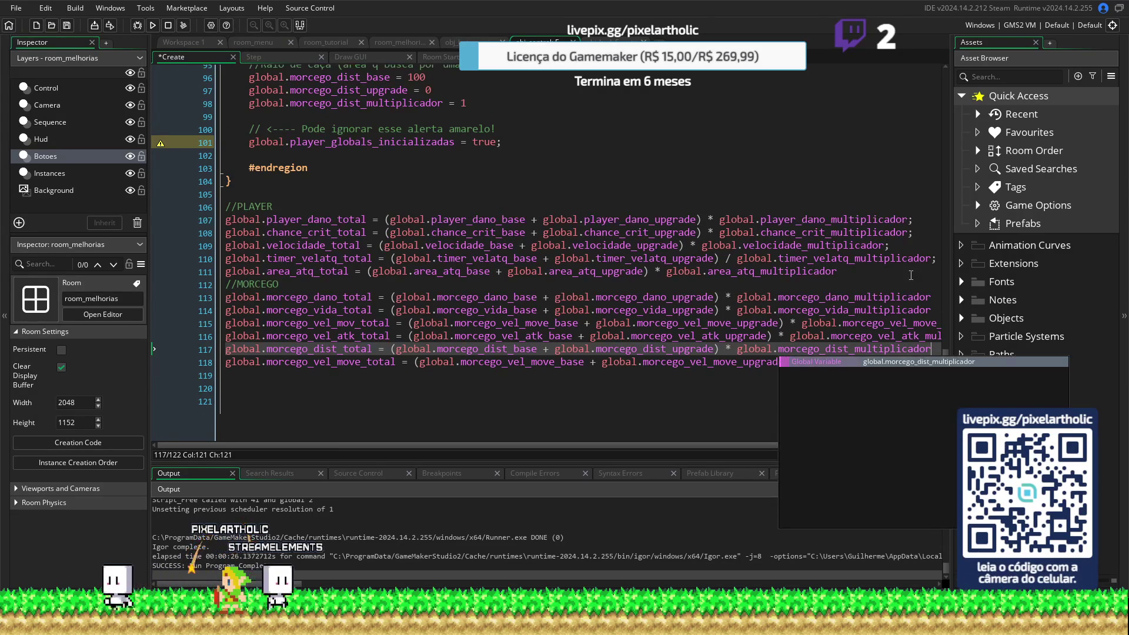
{"action": "left_click", "coordinate": [861, 273]}
{"action": "key", "text": "Return"}
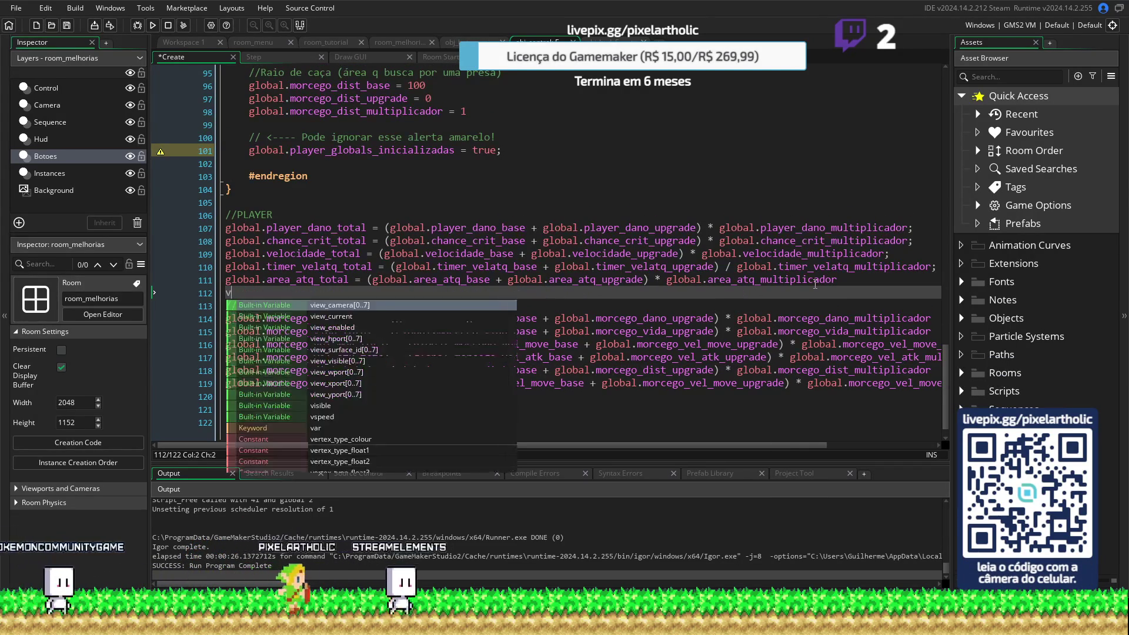
{"action": "key", "text": "ctrl+v"}
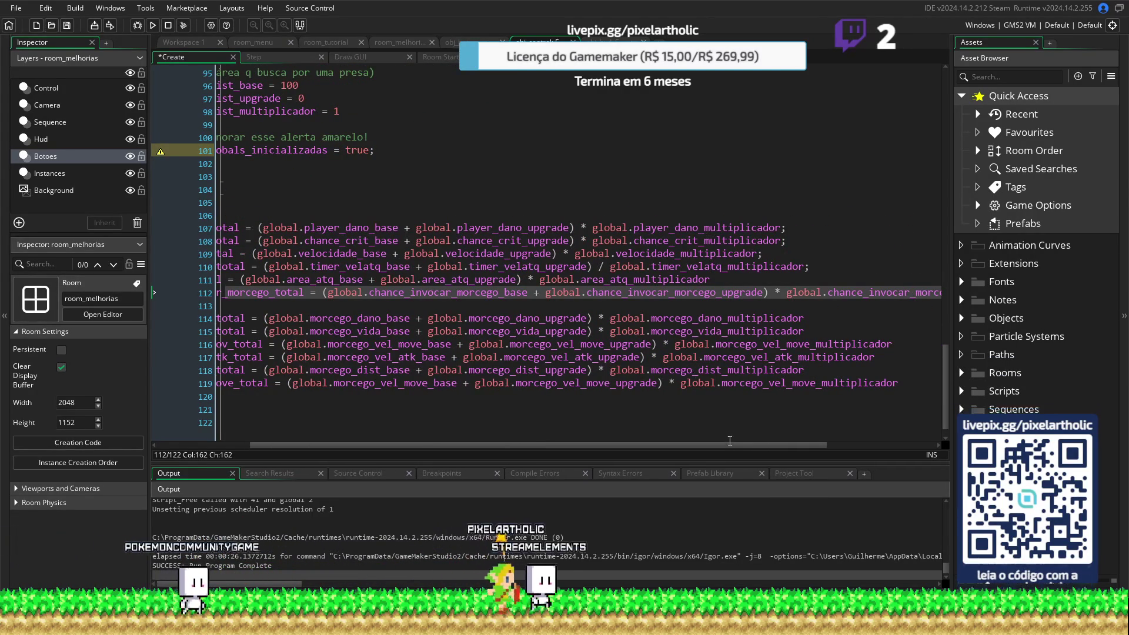
Review the player total formulas, including the relocated summon-chance total
{"action": "mouse_move", "coordinate": [728, 446]}
{"action": "left_mouse_down"}
{"action": "mouse_move", "coordinate": [560, 443]}
{"action": "mouse_move", "coordinate": [513, 405]}
{"action": "left_mouse_up"}
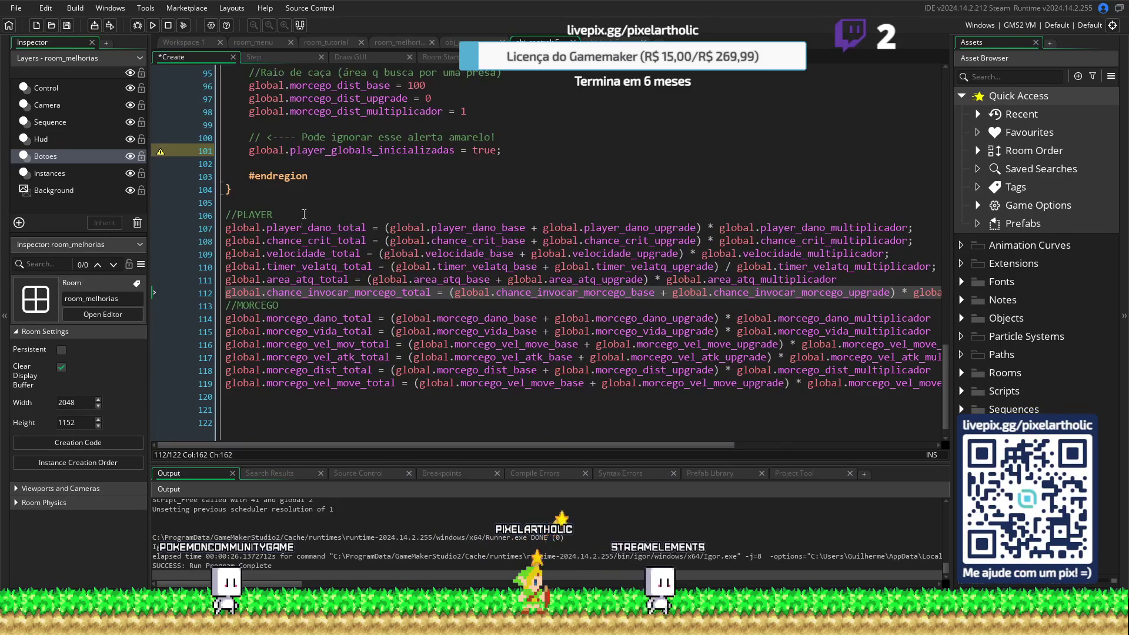
{"action": "left_click", "coordinate": [290, 227]}
{"action": "key", "text": "Down"}
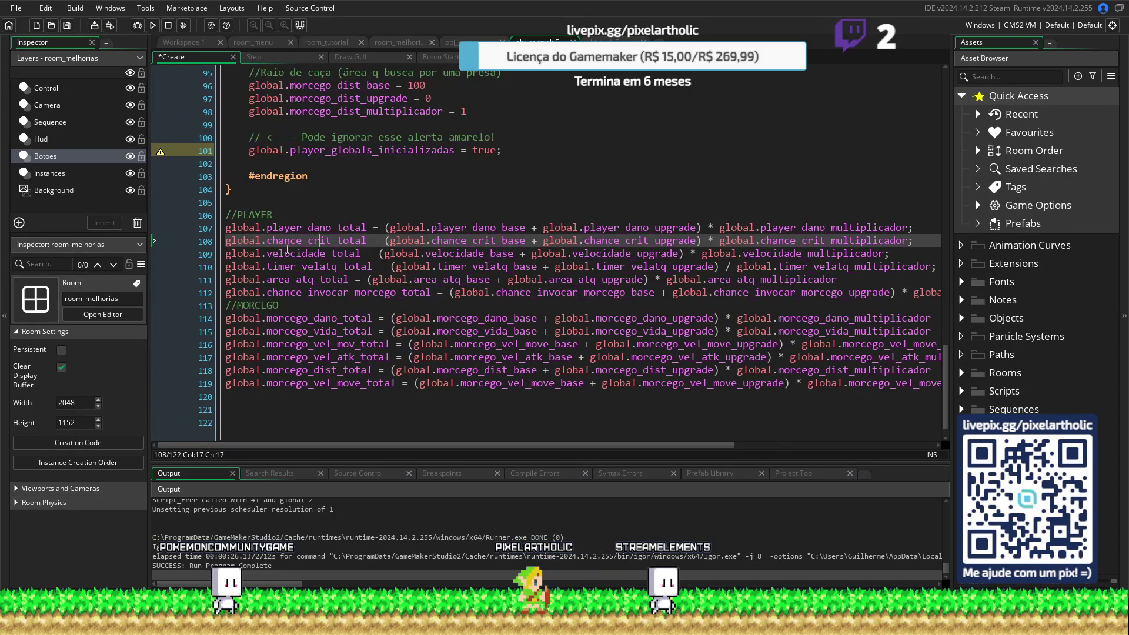
{"action": "left_click", "coordinate": [288, 254]}
{"action": "left_click", "coordinate": [287, 267]}
{"action": "left_click", "coordinate": [316, 279]}
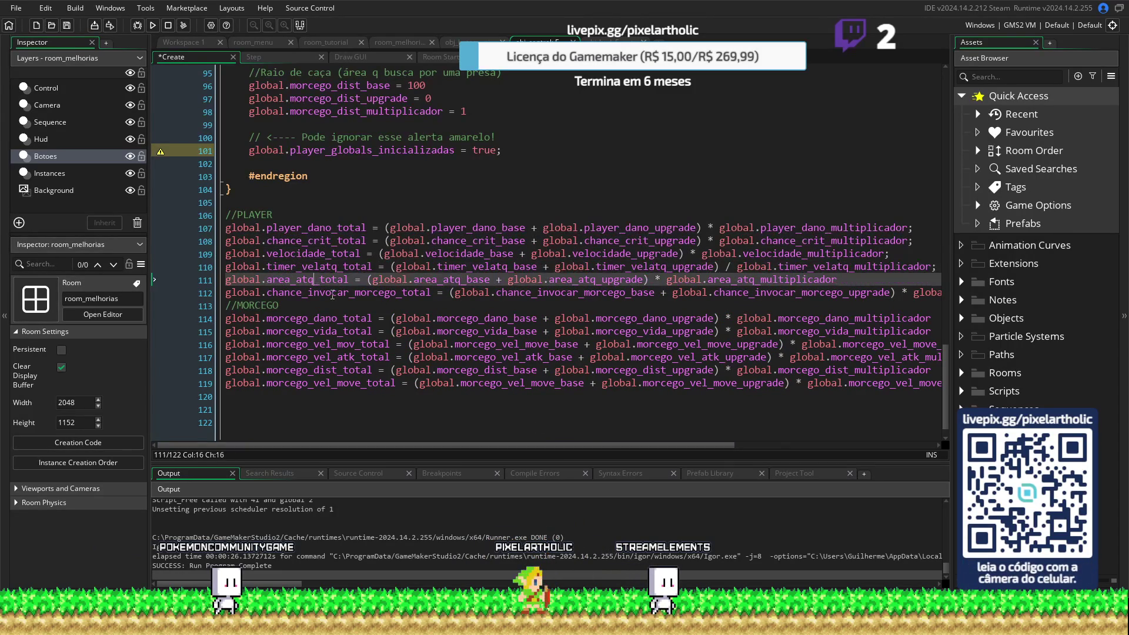
{"action": "left_click", "coordinate": [328, 292]}
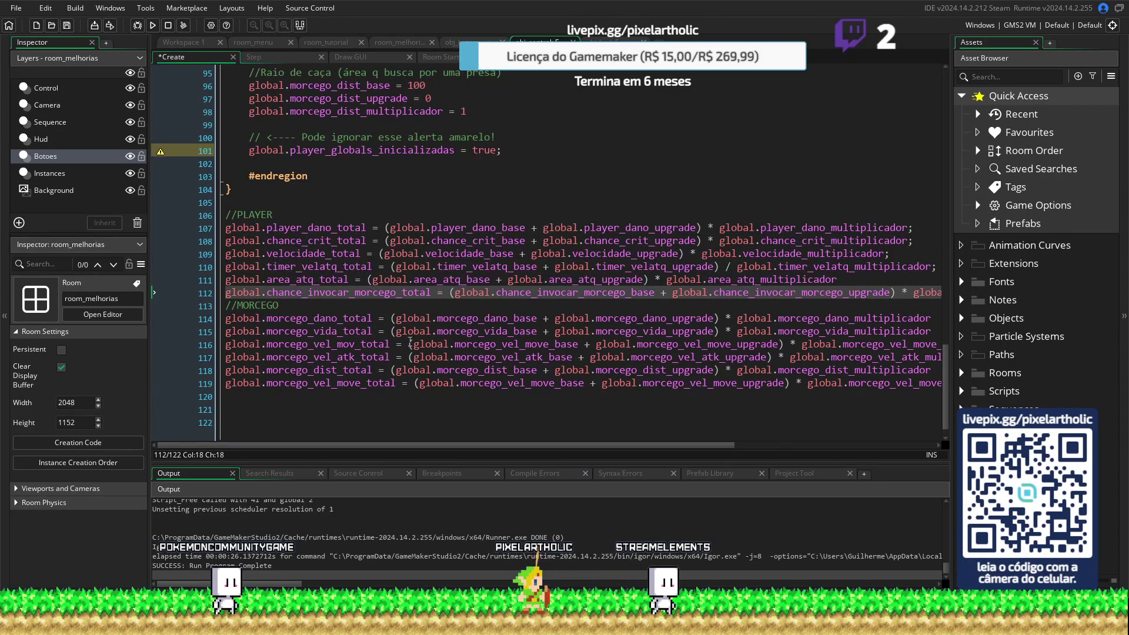
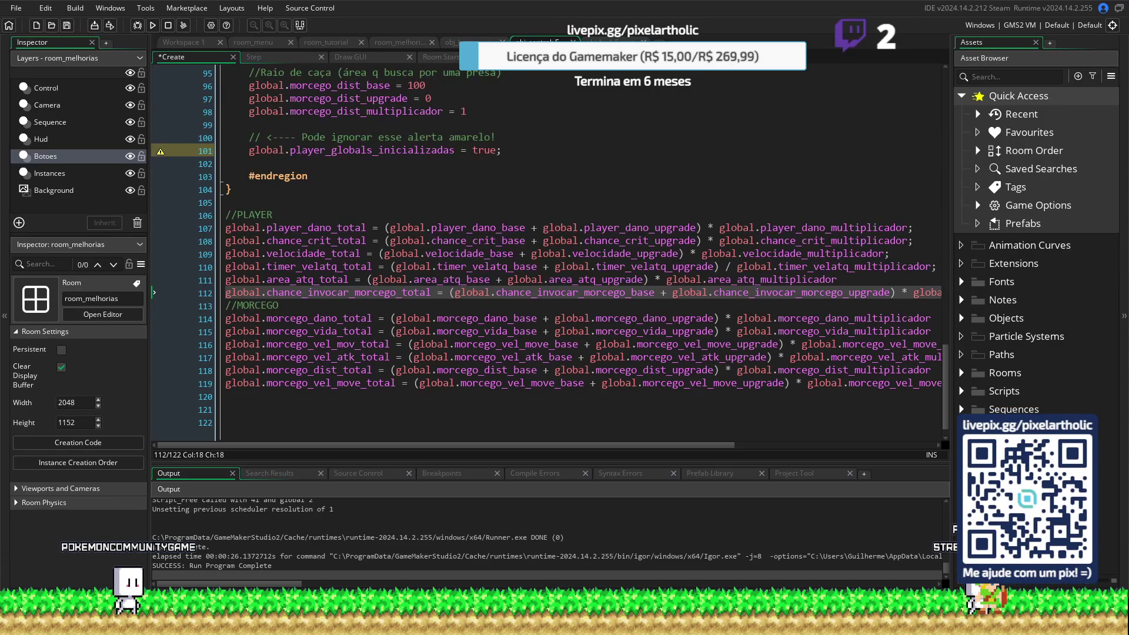
From the button's Step event, jump to the bat globals' declarations in the Create event
{"action": "left_click", "coordinate": [461, 42]}
{"action": "left_click", "coordinate": [486, 371]}
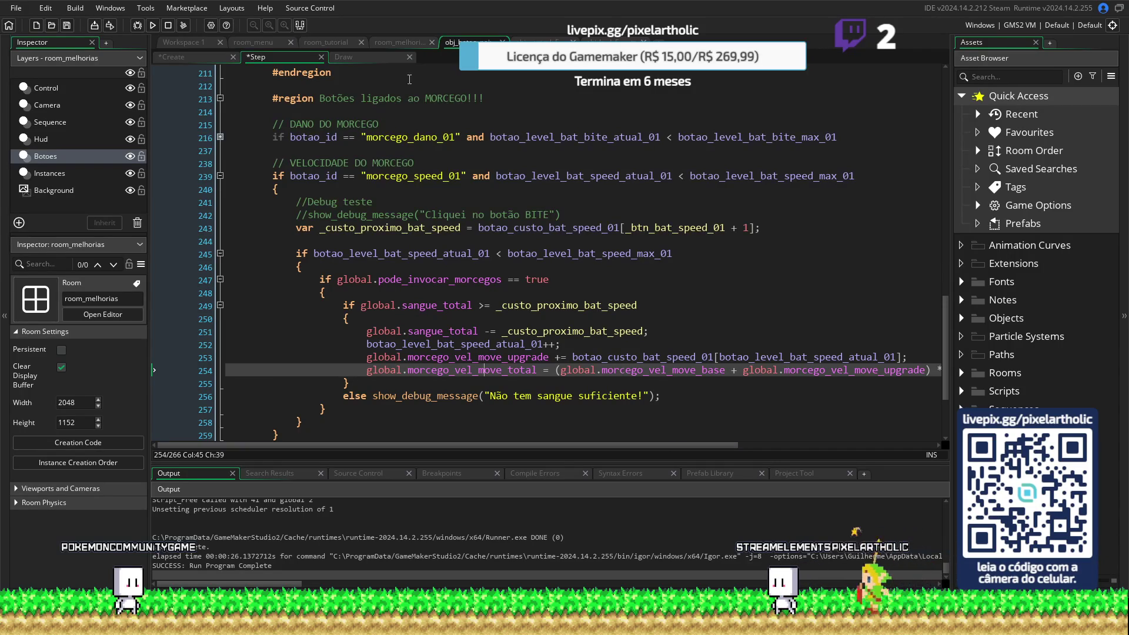
{"action": "middle_click", "coordinate": [483, 369]}
{"action": "scroll", "coordinate": [427, 209], "scroll_direction": "up", "scroll_amount": 8}
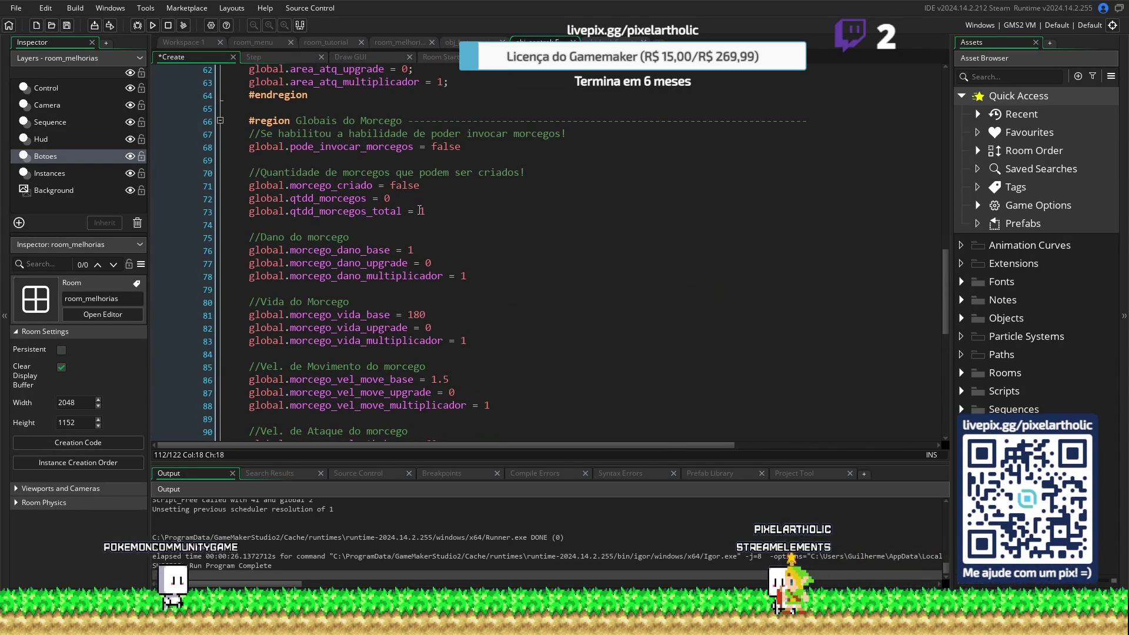
{"action": "scroll", "coordinate": [417, 206], "scroll_direction": "up", "scroll_amount": 2}
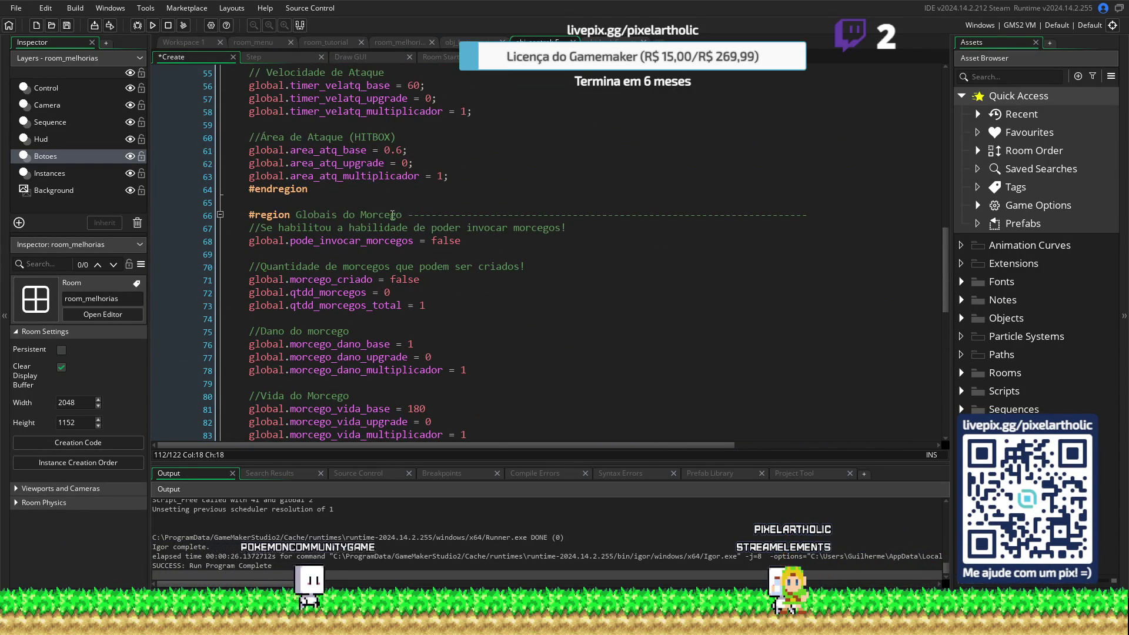
{"action": "scroll", "coordinate": [426, 275], "scroll_direction": "down", "scroll_amount": 4}
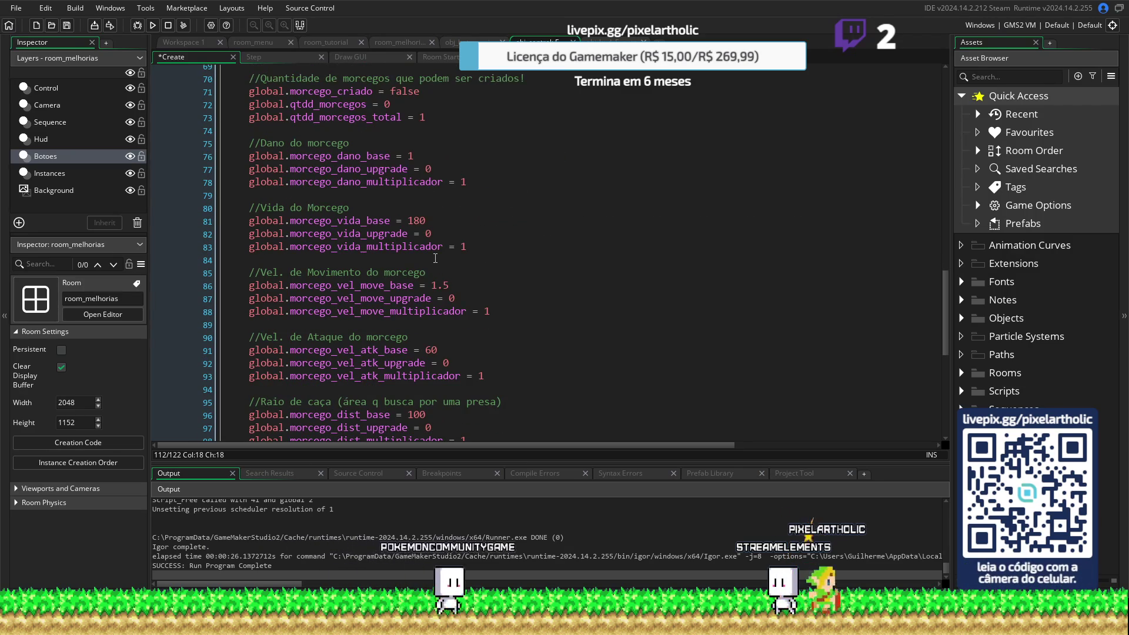
{"action": "scroll", "coordinate": [435, 257], "scroll_direction": "up", "scroll_amount": 11}
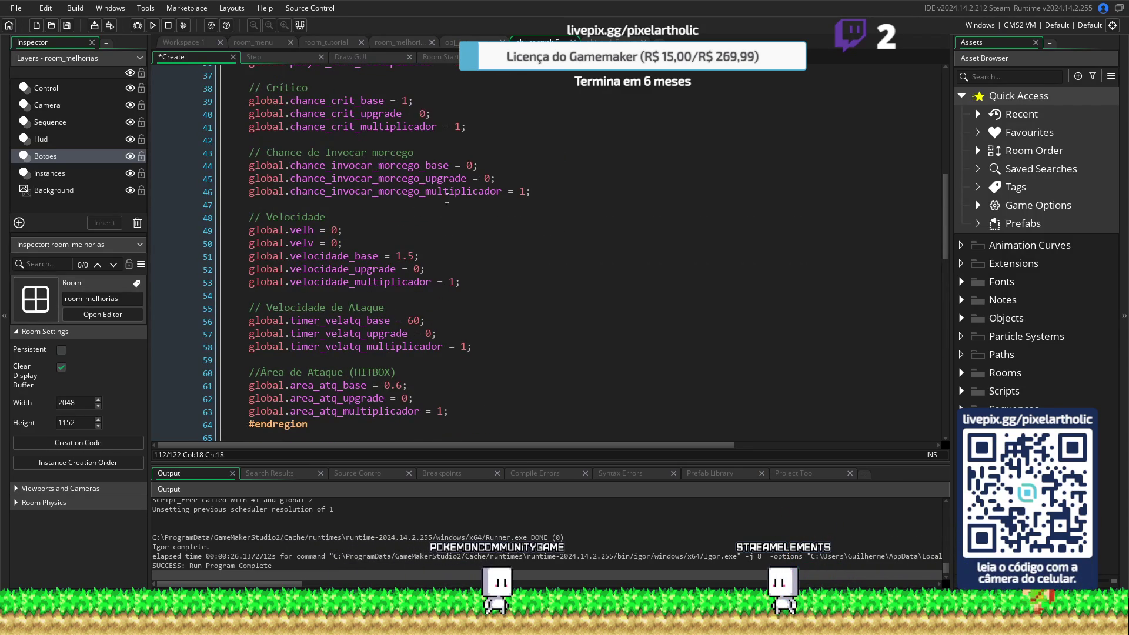
Set chance_invocar_morcego_base to 100 and sangue_total to 10000, then run the game
{"action": "left_click", "coordinate": [468, 166]}
{"action": "type", "text": "0"}
{"action": "scroll", "coordinate": [424, 193], "scroll_direction": "up", "scroll_amount": 5}
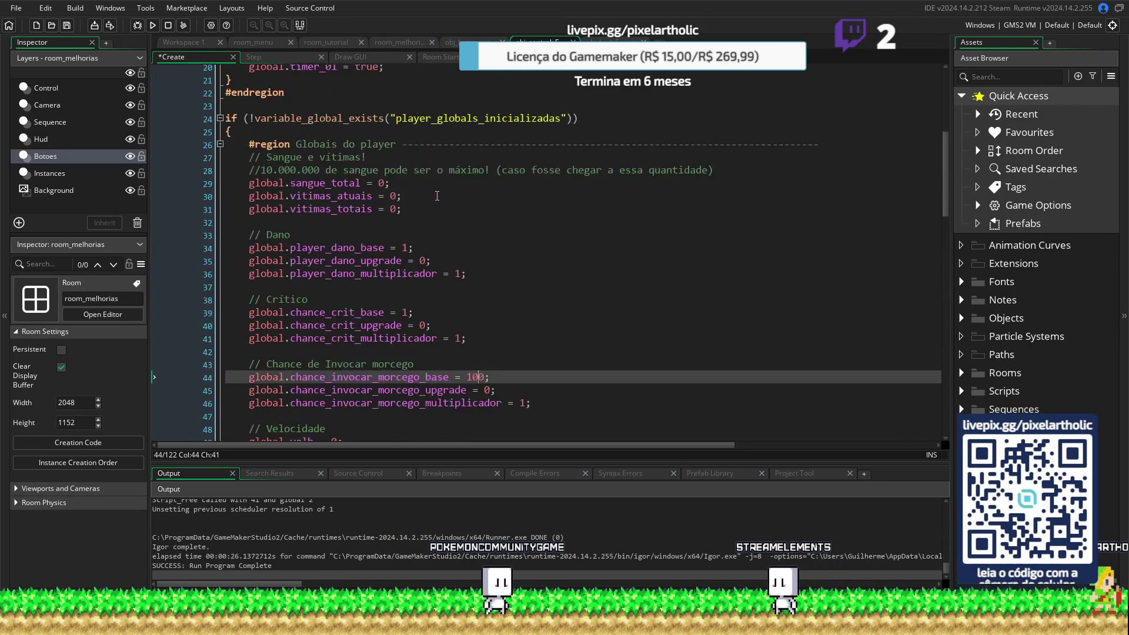
{"action": "left_click", "coordinate": [373, 183]}
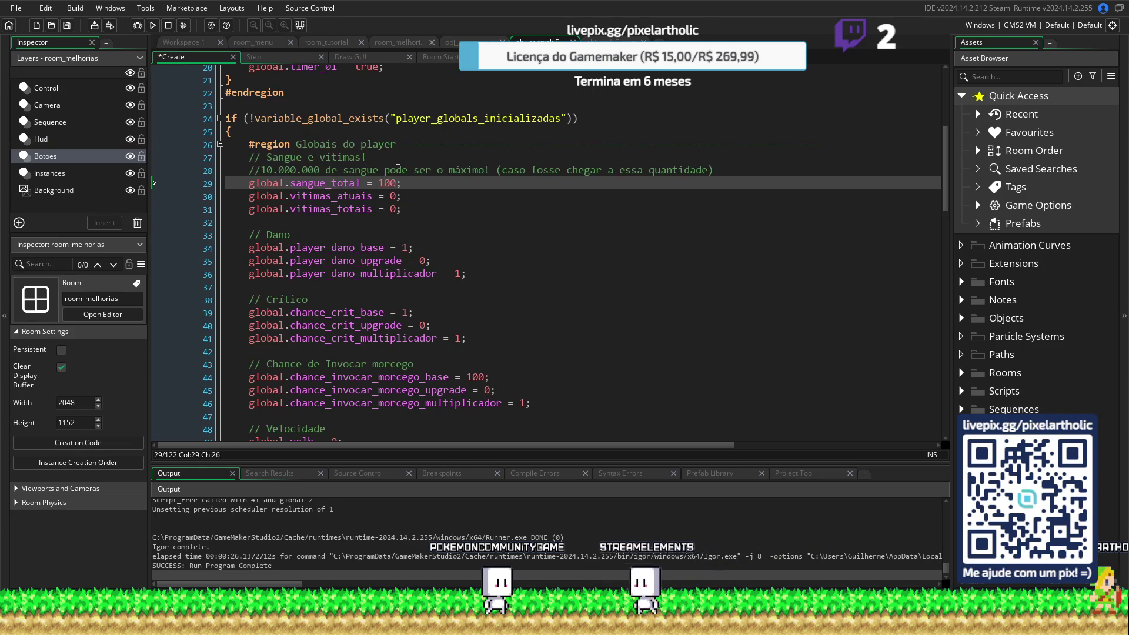
{"action": "type", "text": "0"}
{"action": "key", "text": "F5"}
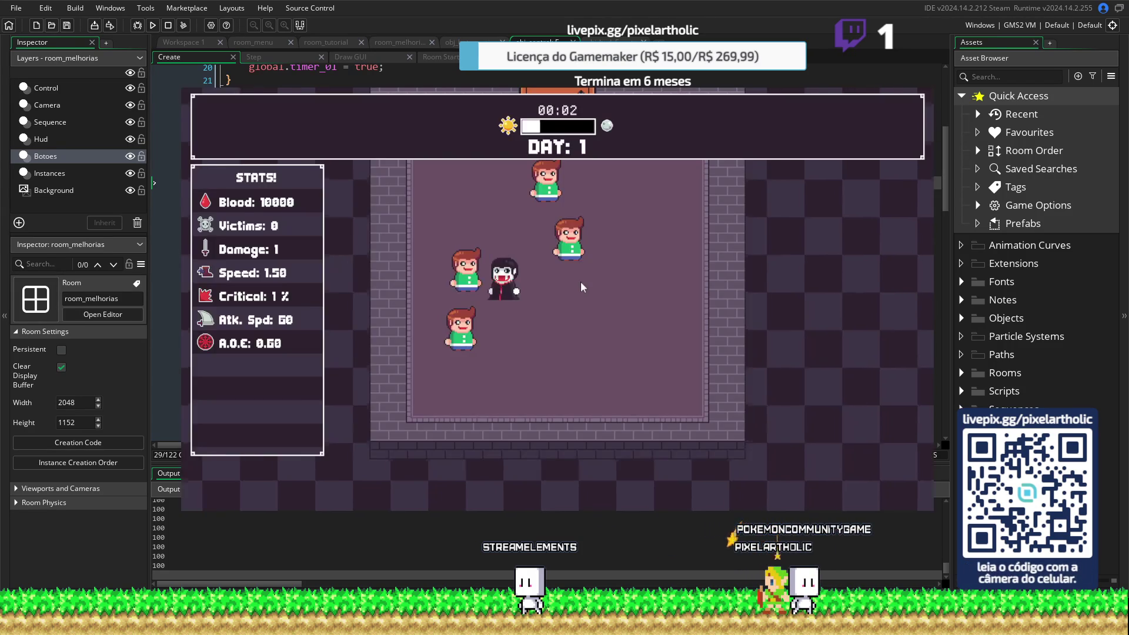
In Upgrades, buy the bat summon skill and raise Bat Speed to its maximum level
{"action": "left_click", "coordinate": [417, 189]}
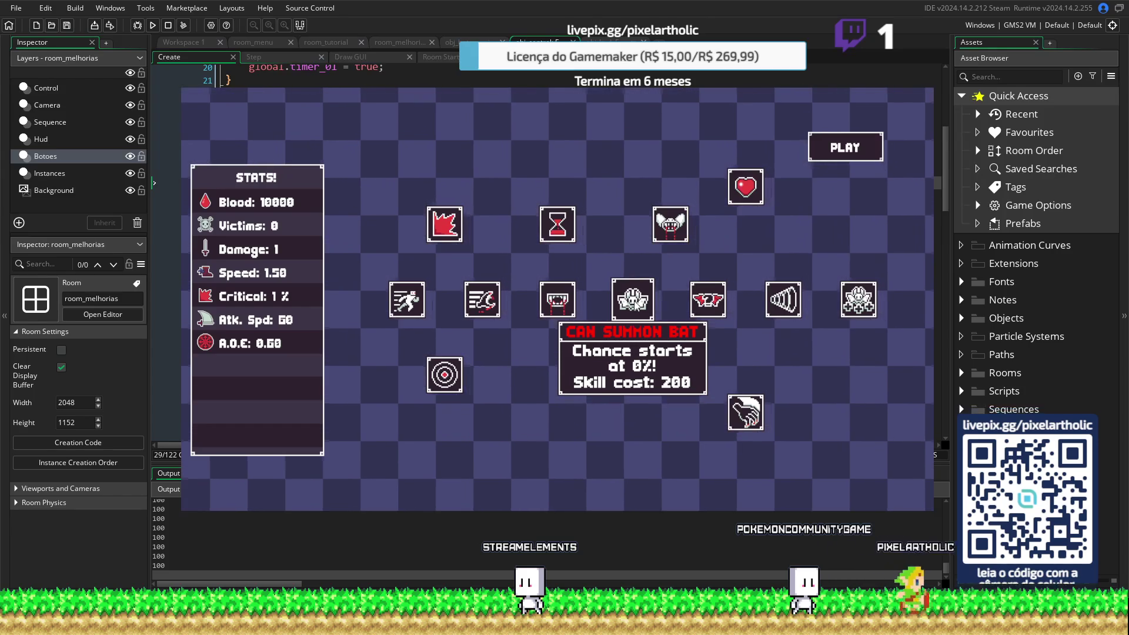
{"action": "left_click", "coordinate": [637, 303]}
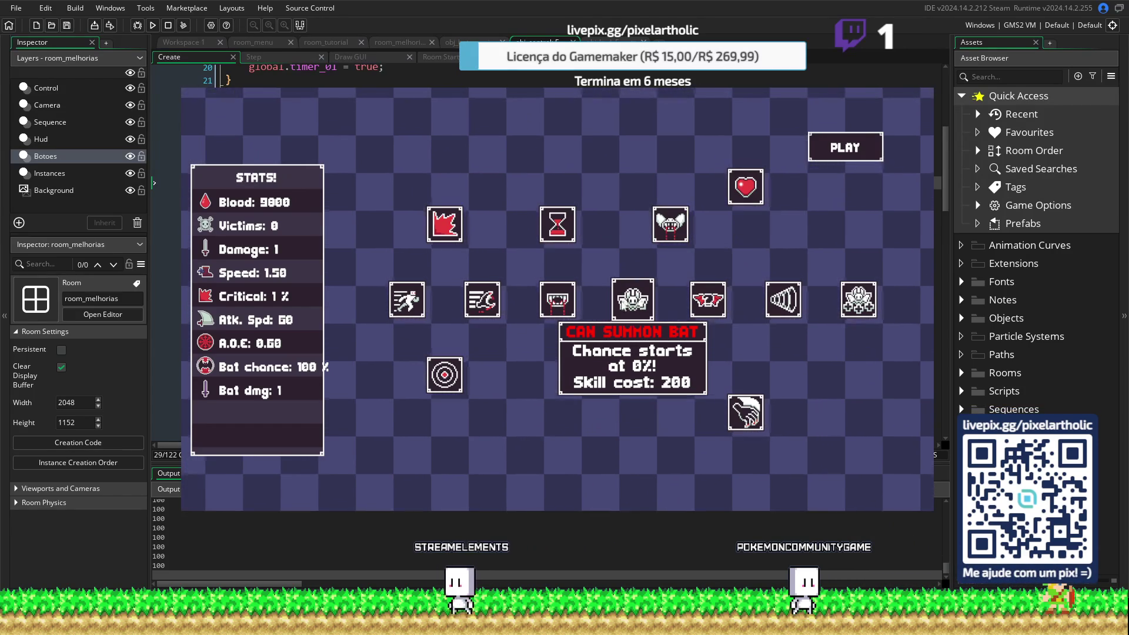
{"action": "mouse_move", "coordinate": [702, 302]}
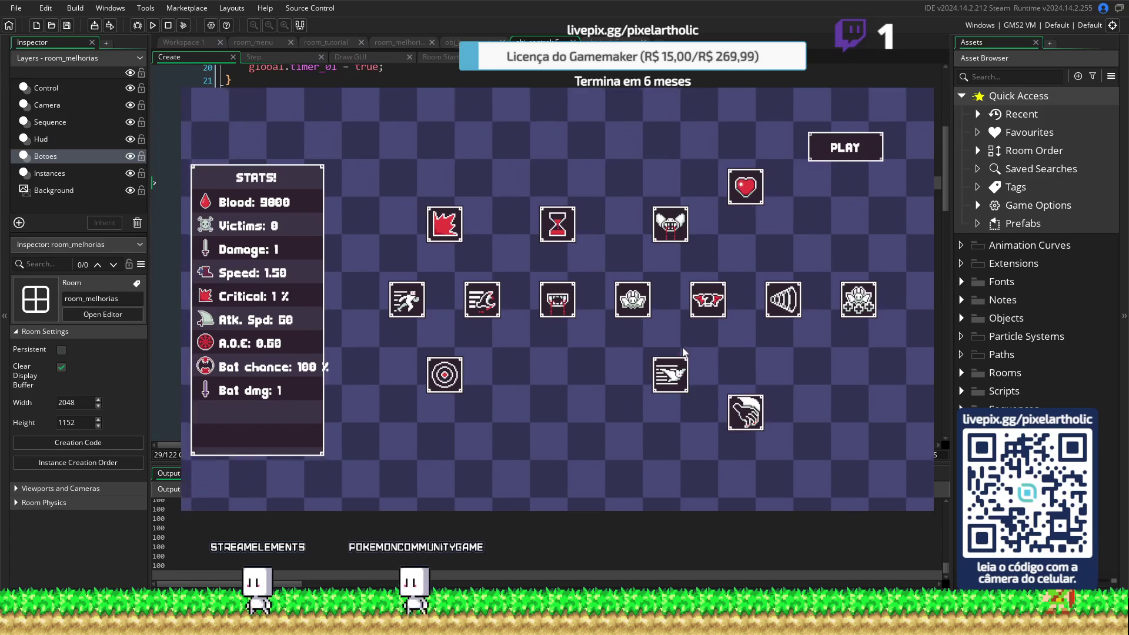
{"action": "left_click", "coordinate": [672, 361]}
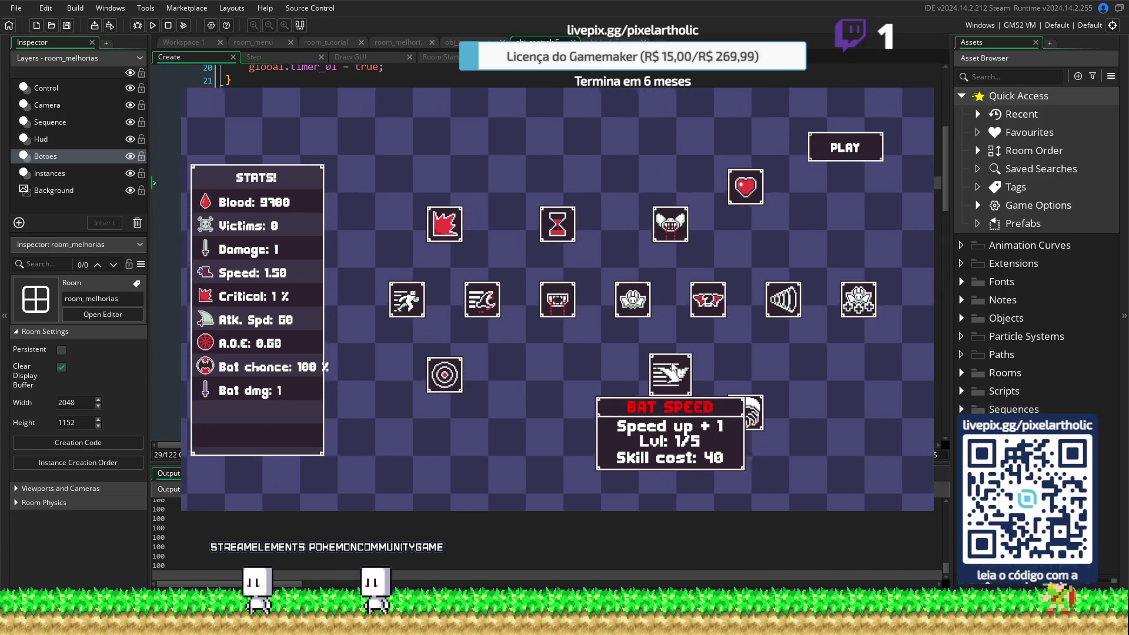
{"action": "left_click", "coordinate": [672, 363]}
{"action": "left_click", "coordinate": [672, 367]}
{"action": "left_click", "coordinate": [670, 369]}
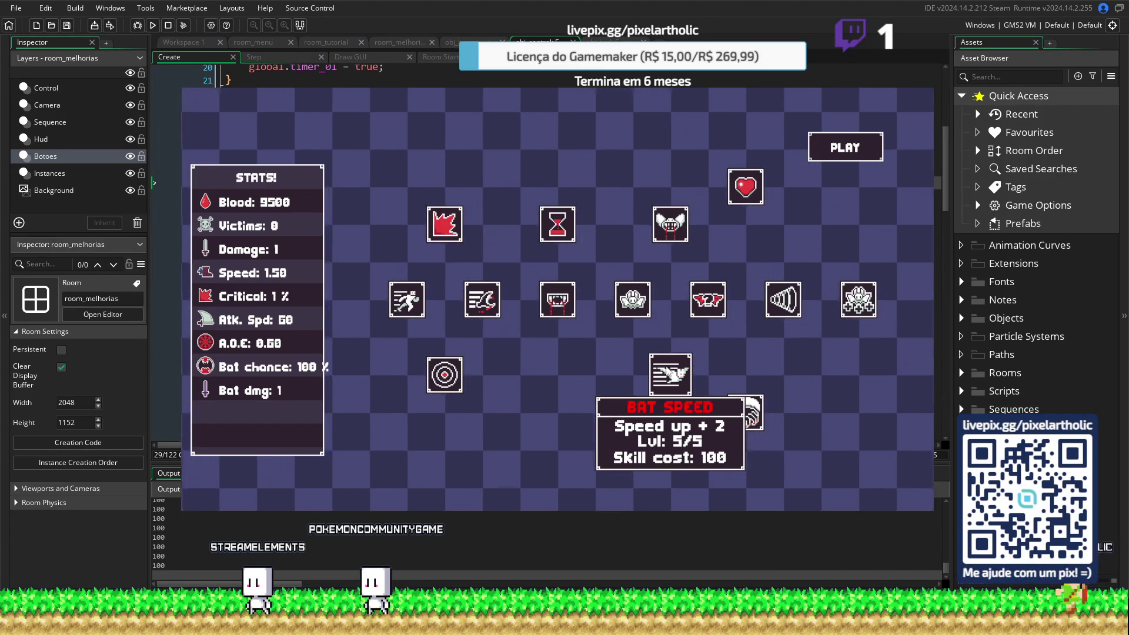
{"action": "left_click", "coordinate": [670, 369]}
Upgrade Bat Bite three levels and start playing day 1
{"action": "mouse_move", "coordinate": [669, 229]}
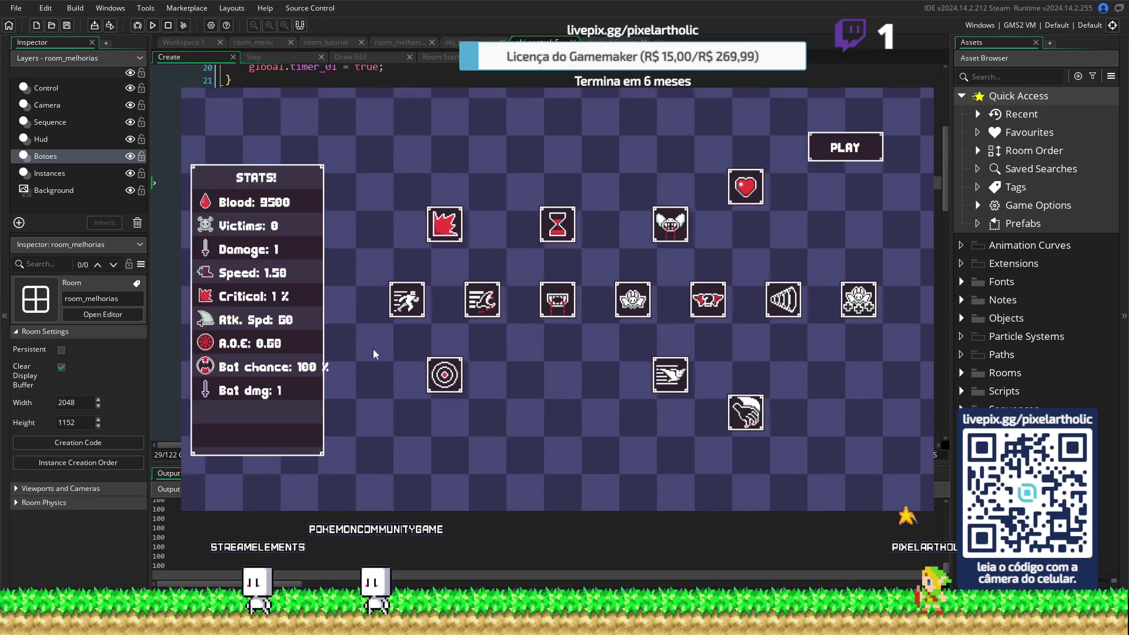
{"action": "left_click", "coordinate": [665, 228]}
{"action": "left_click", "coordinate": [664, 228]}
{"action": "left_click", "coordinate": [664, 228]}
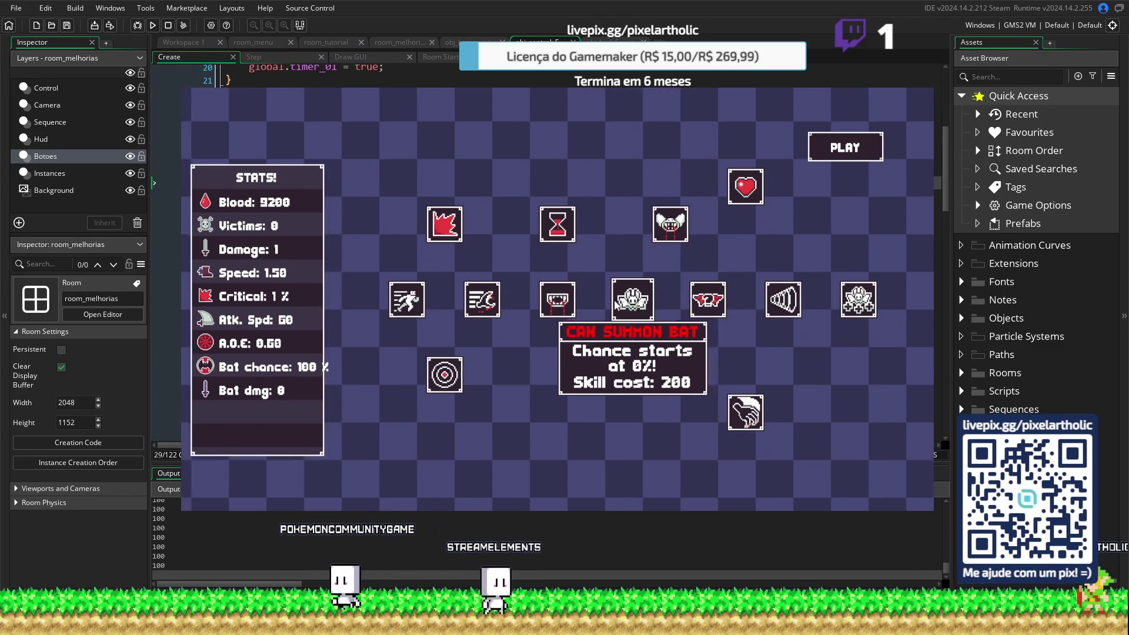
{"action": "mouse_move", "coordinate": [699, 291]}
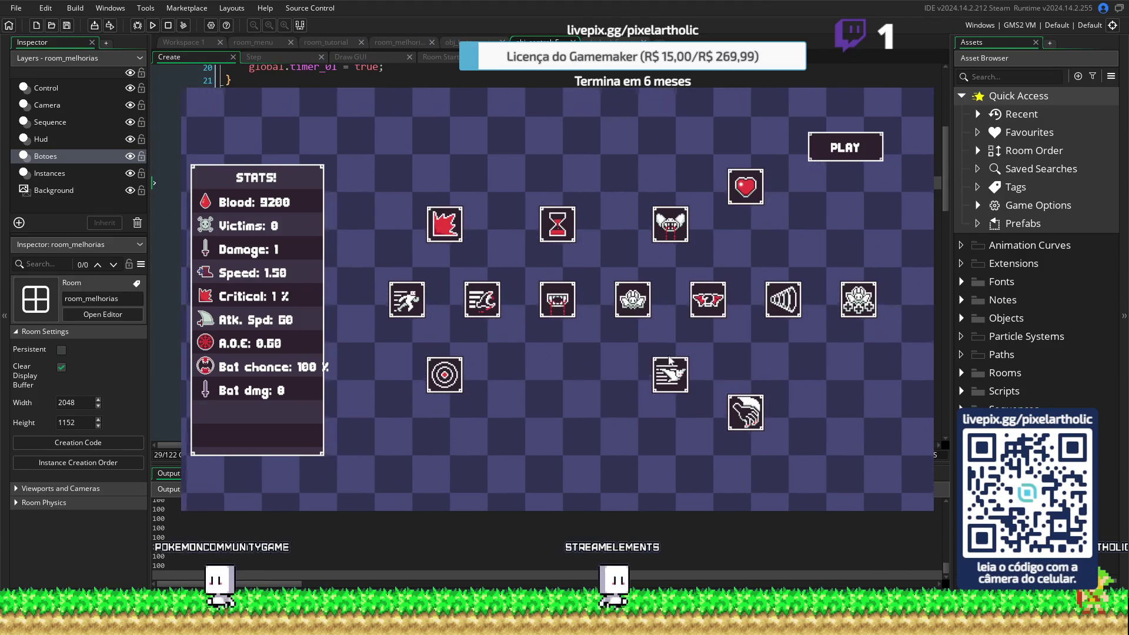
{"action": "left_click", "coordinate": [856, 146]}
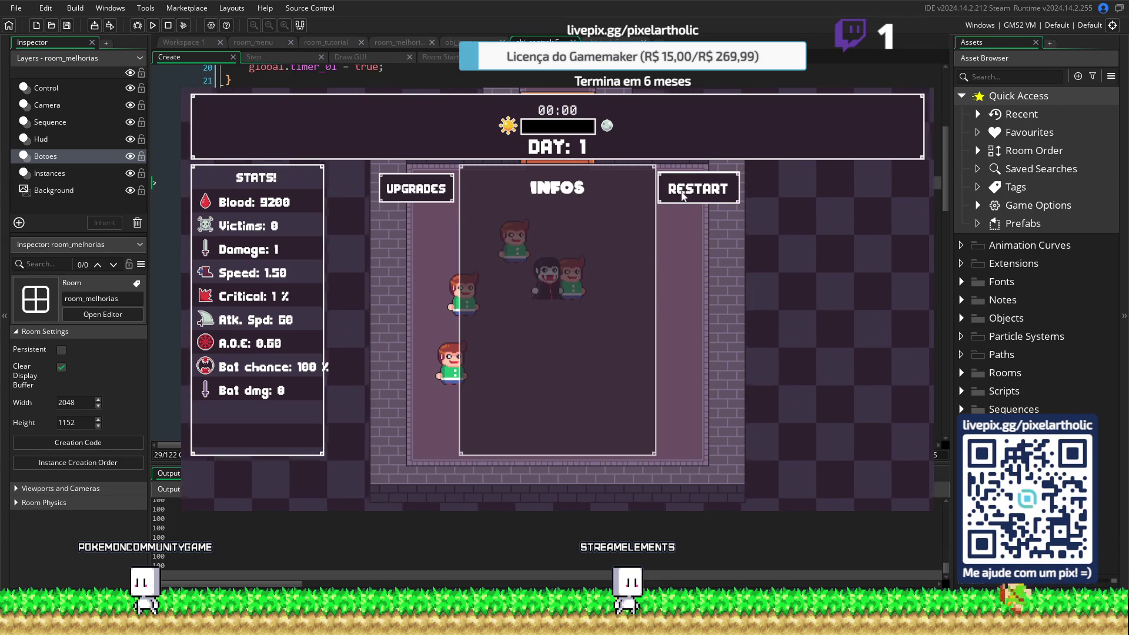
Replay day 1 three times from the end-of-day overlay, then close the game
{"action": "left_click", "coordinate": [682, 196]}
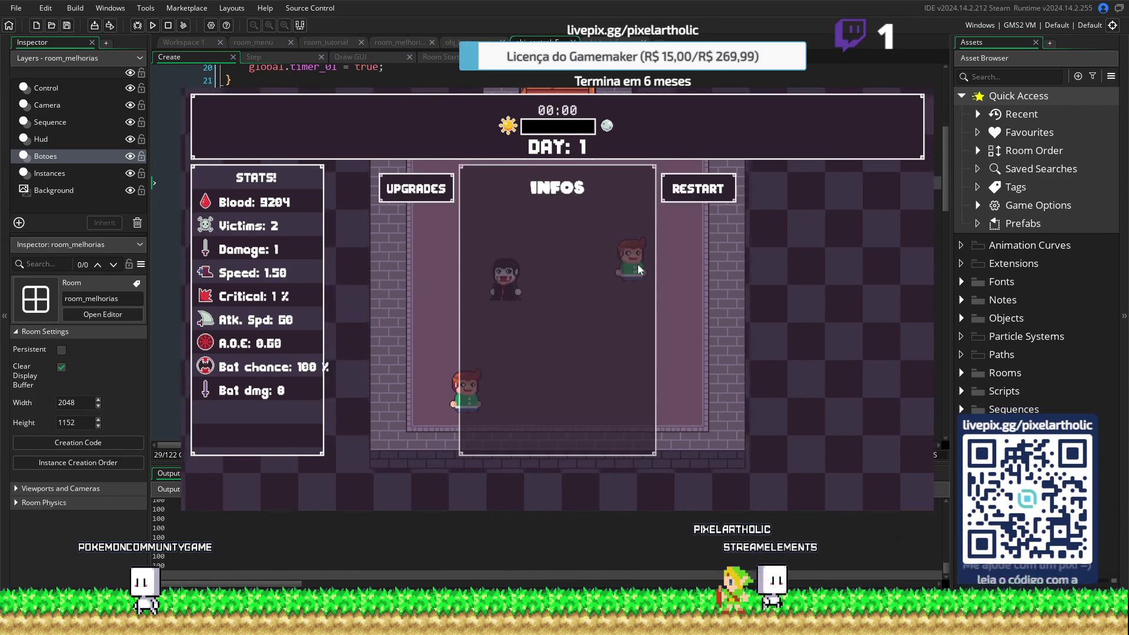
{"action": "left_click", "coordinate": [693, 197]}
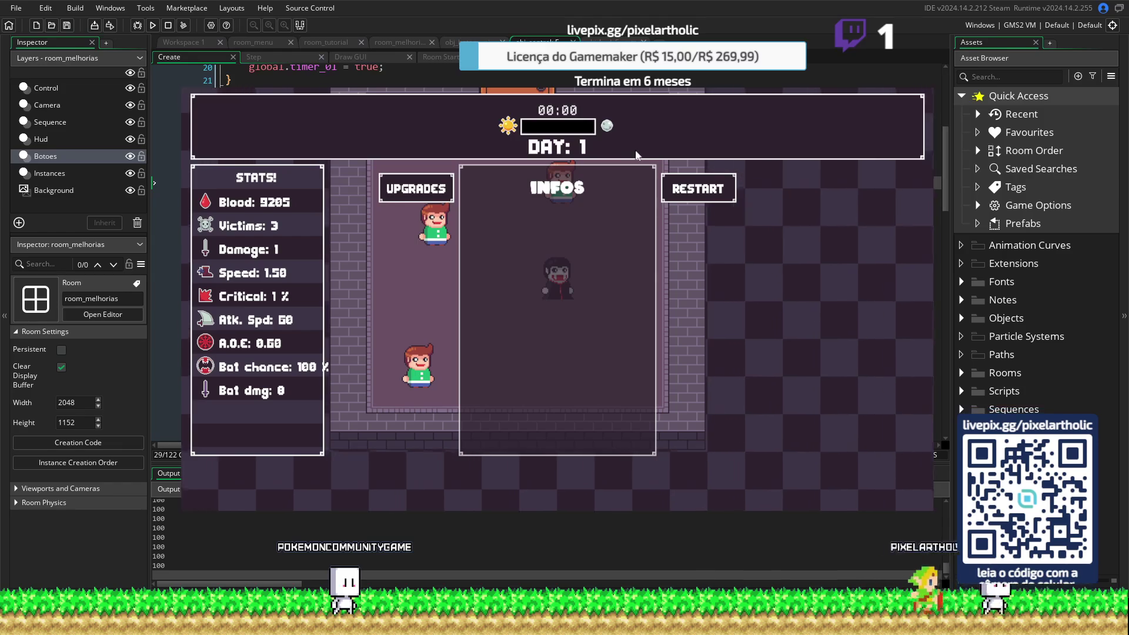
{"action": "left_click", "coordinate": [689, 195]}
{"action": "key", "text": "alt+F4"}
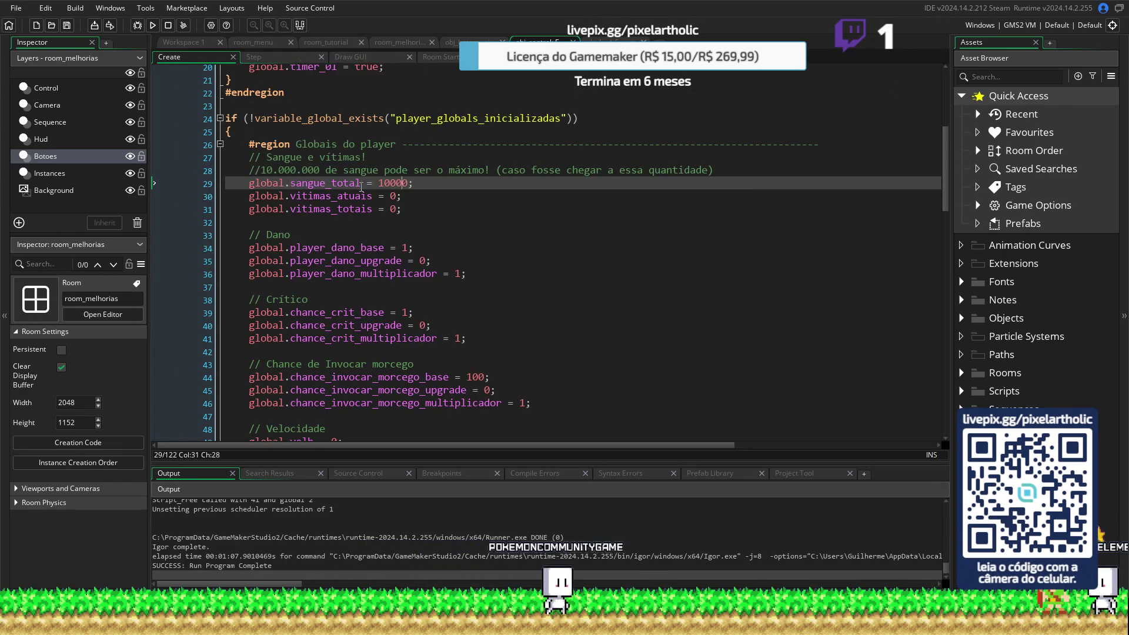
Move the bat-summon chance total line to just below the MORCEGO bat totals
{"action": "scroll", "coordinate": [476, 235], "scroll_direction": "down", "scroll_amount": 15}
{"action": "scroll", "coordinate": [475, 235], "scroll_direction": "down", "scroll_amount": 10}
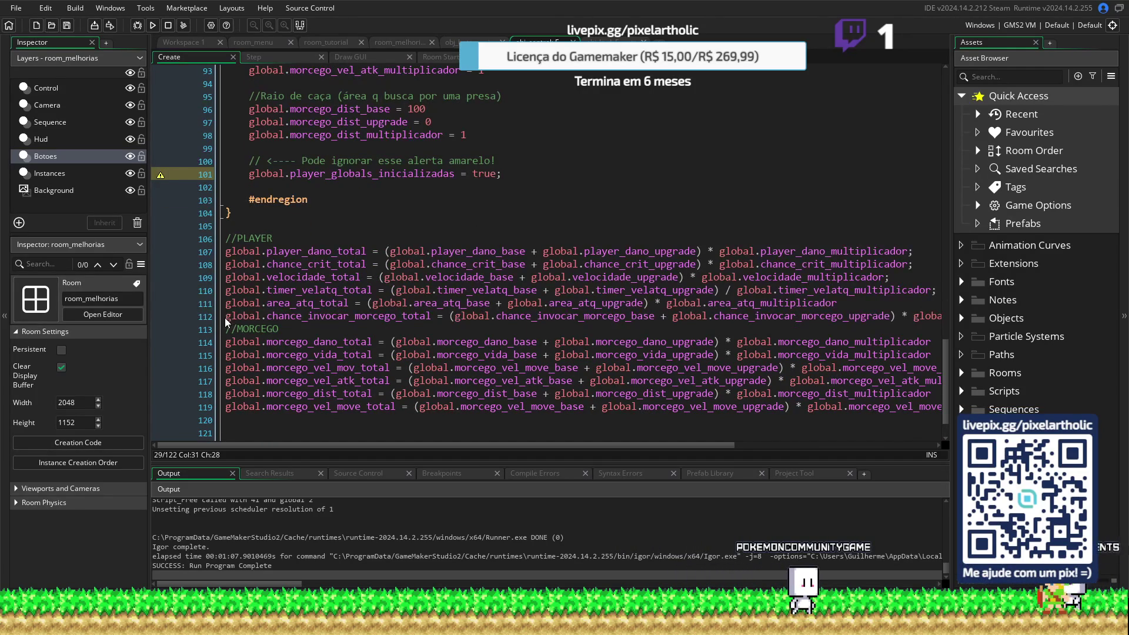
{"action": "left_click_drag", "start_coordinate": [225, 316], "coordinate": [974, 325]}
{"action": "key", "text": "Delete"}
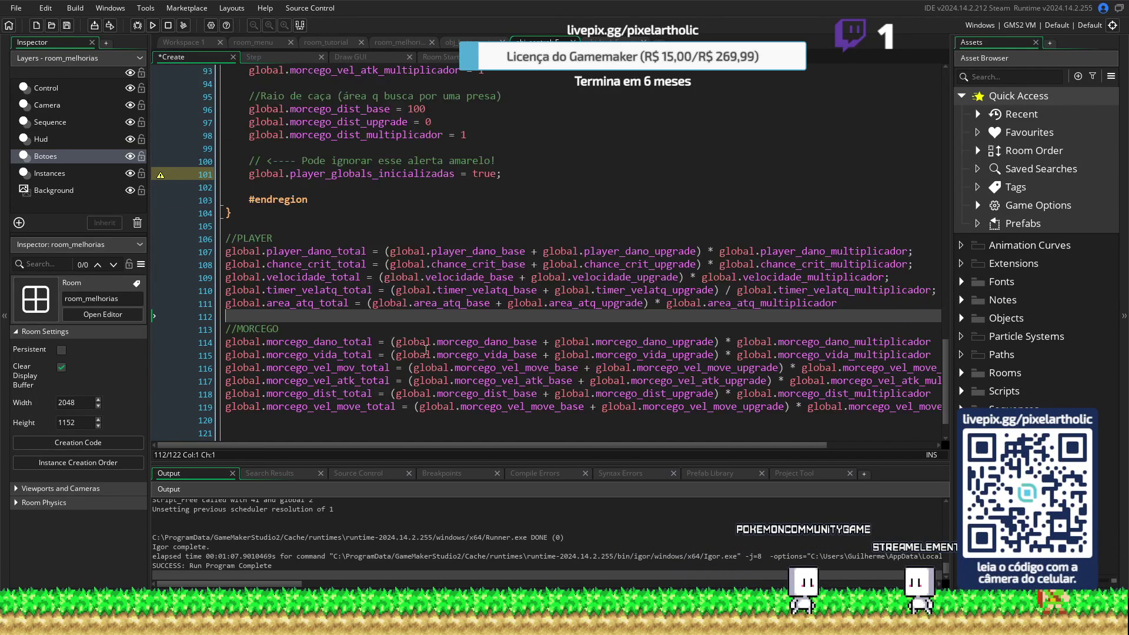
{"action": "left_click", "coordinate": [229, 421]}
{"action": "left_click", "coordinate": [230, 434]}
{"action": "key", "text": "ctrl+v"}
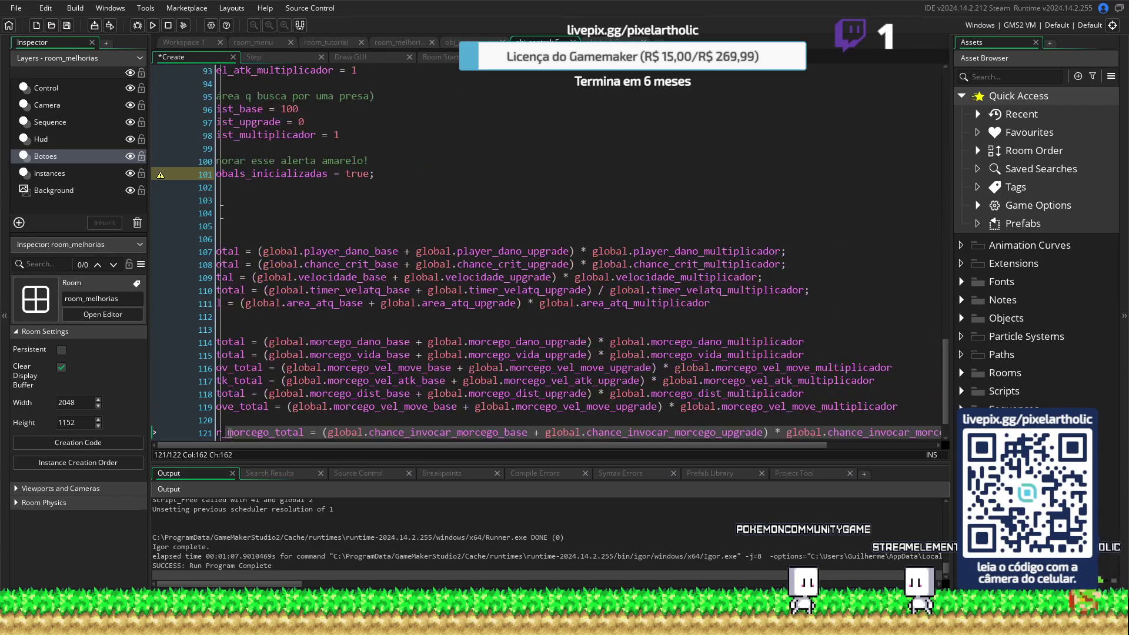
Remove the blank line left behind and run the game again
{"action": "left_click", "coordinate": [740, 304]}
{"action": "key", "text": "Delete"}
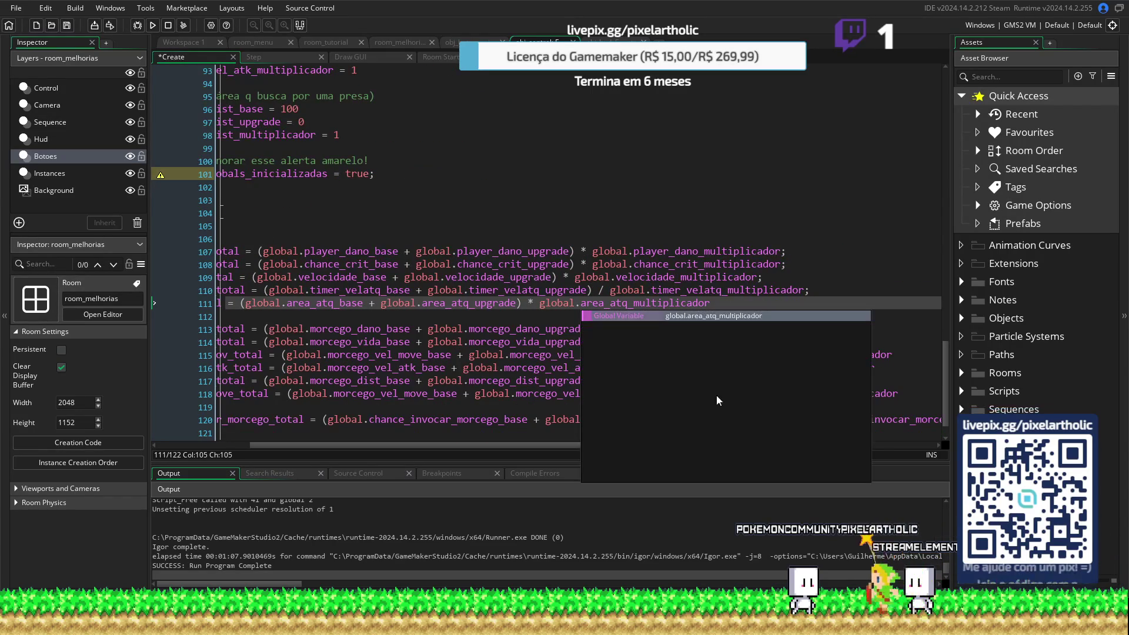
{"action": "left_click_drag", "start_coordinate": [491, 446], "coordinate": [397, 446]}
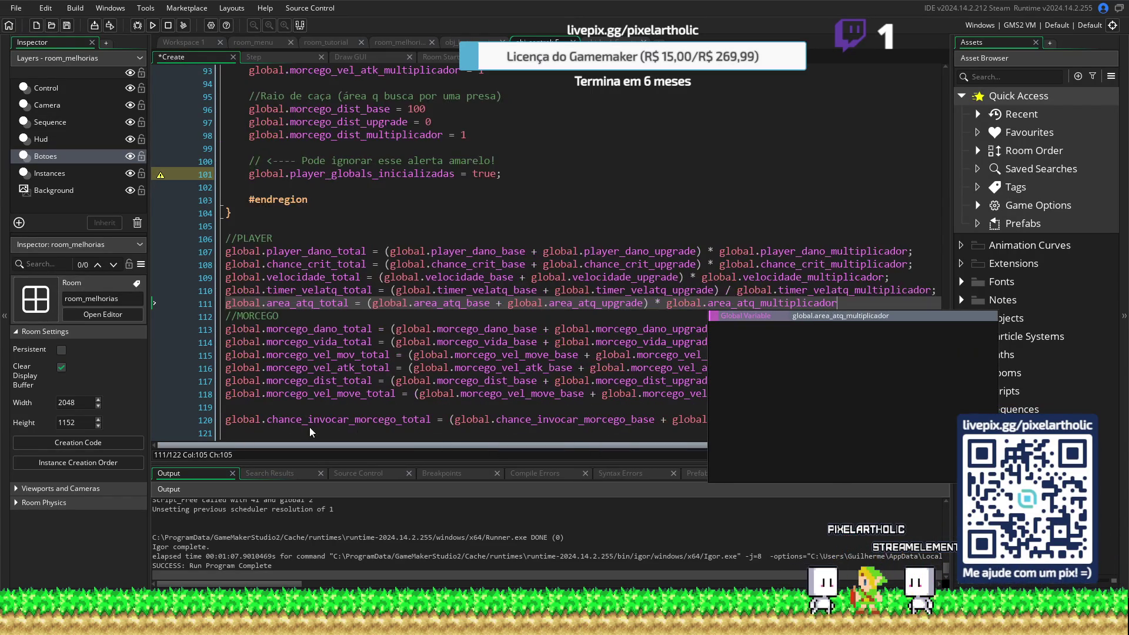
{"action": "left_click", "coordinate": [368, 290]}
{"action": "key", "text": "F5"}
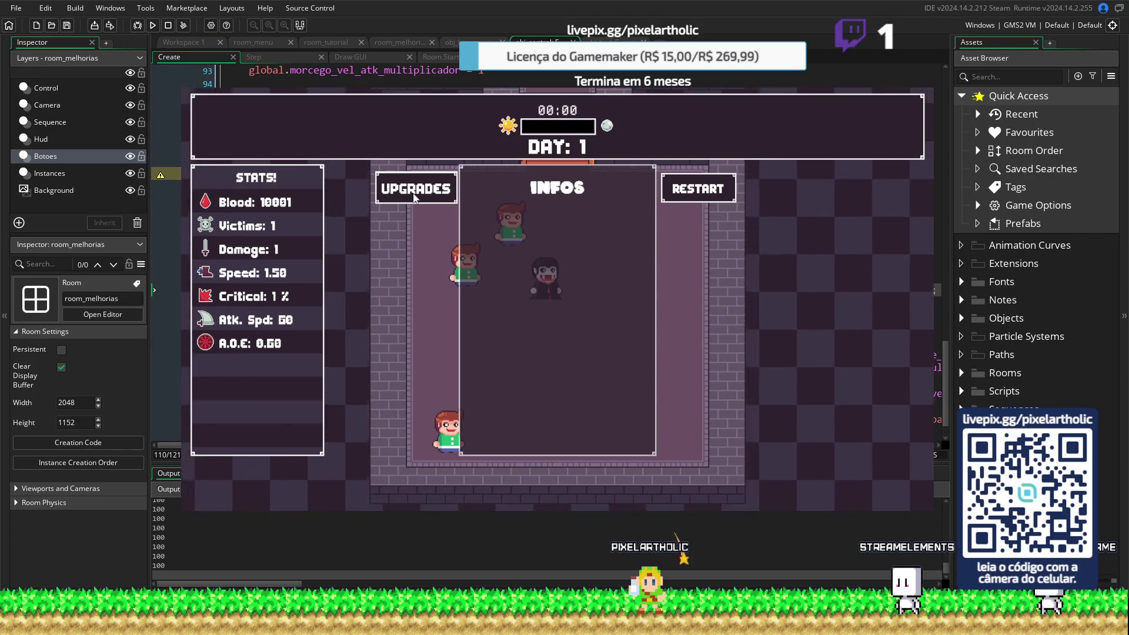
Buy the summon bat skill, play day 1, and restart the day
{"action": "left_click", "coordinate": [414, 197]}
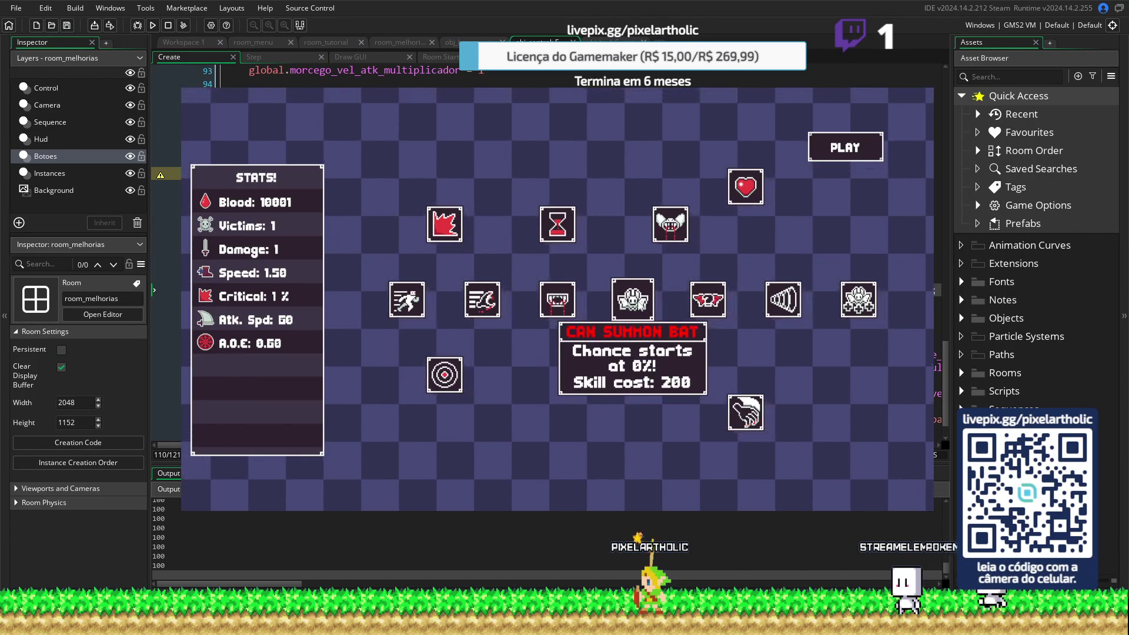
{"action": "left_click", "coordinate": [632, 300]}
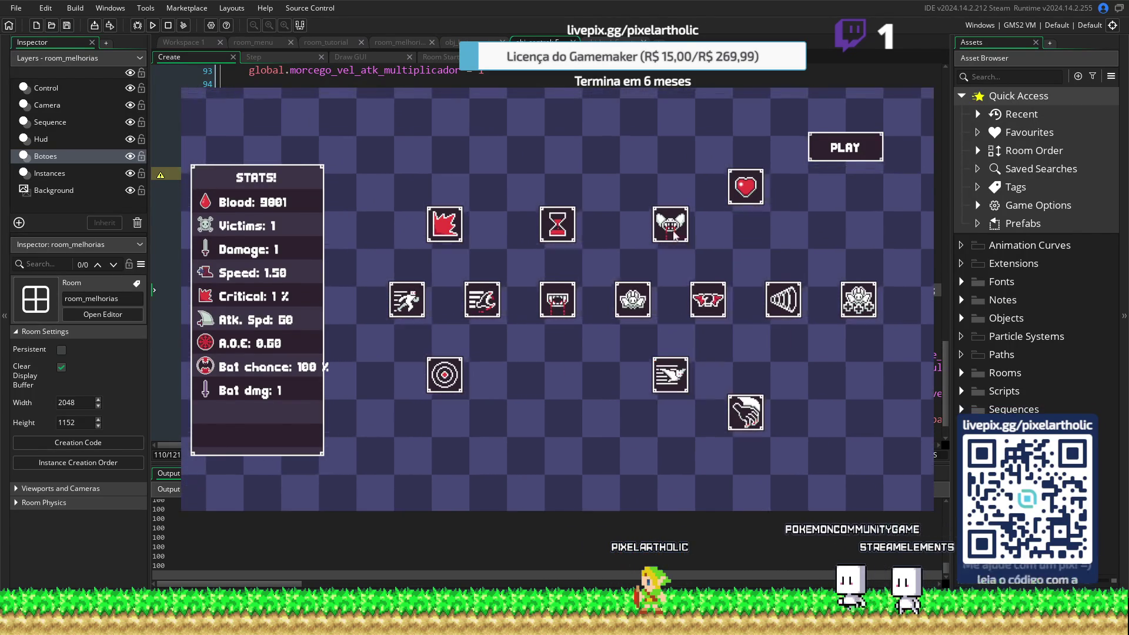
{"action": "left_click", "coordinate": [828, 154]}
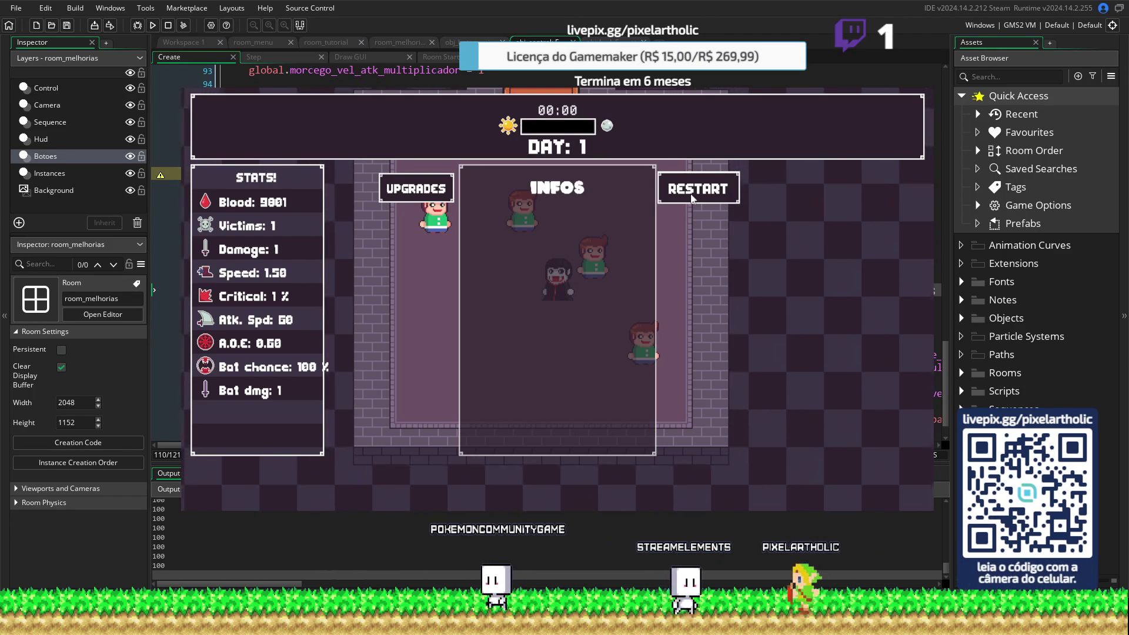
{"action": "left_click", "coordinate": [691, 197]}
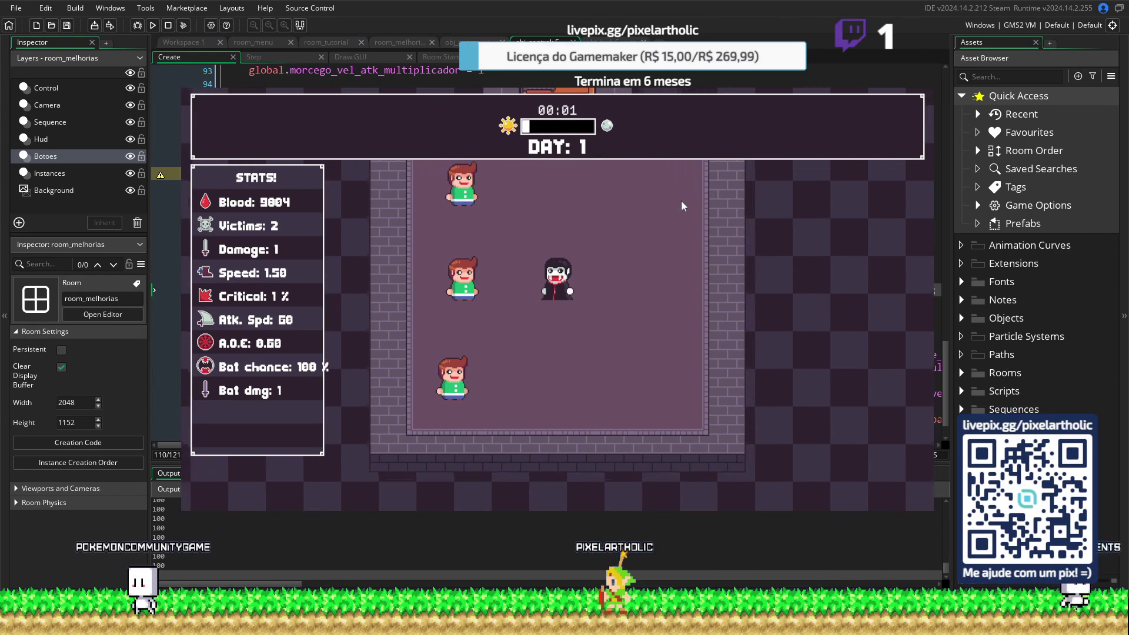
Buy Can Summon Bat, three Bat Bite and two Bat Speed upgrades, play, then close the game
{"action": "left_click", "coordinate": [411, 196]}
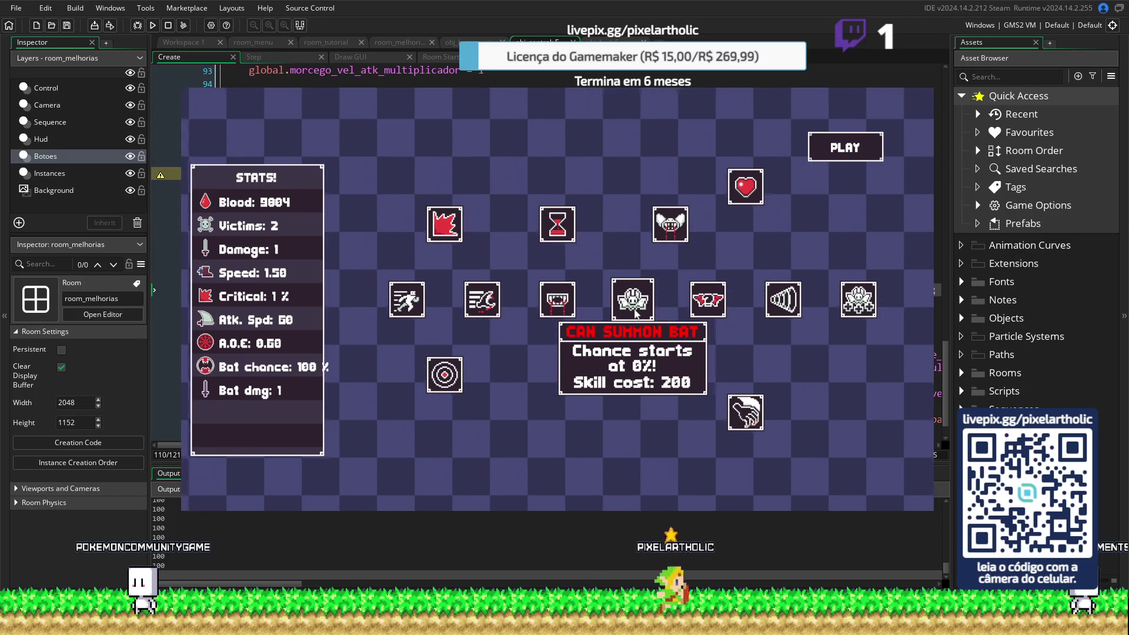
{"action": "left_click", "coordinate": [636, 313]}
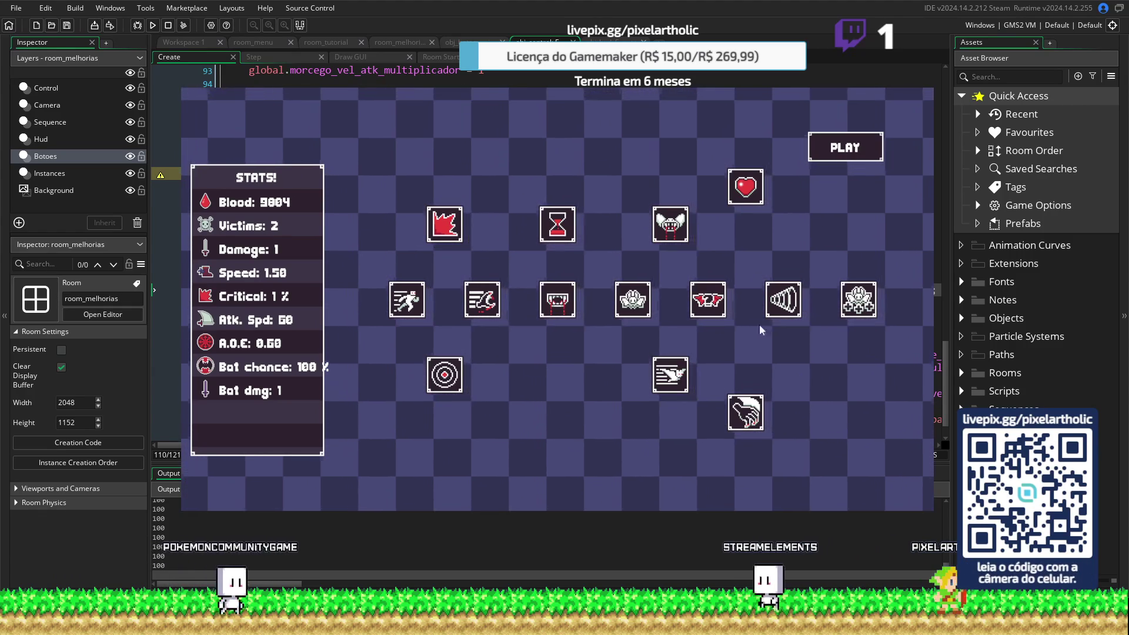
{"action": "left_click", "coordinate": [662, 228]}
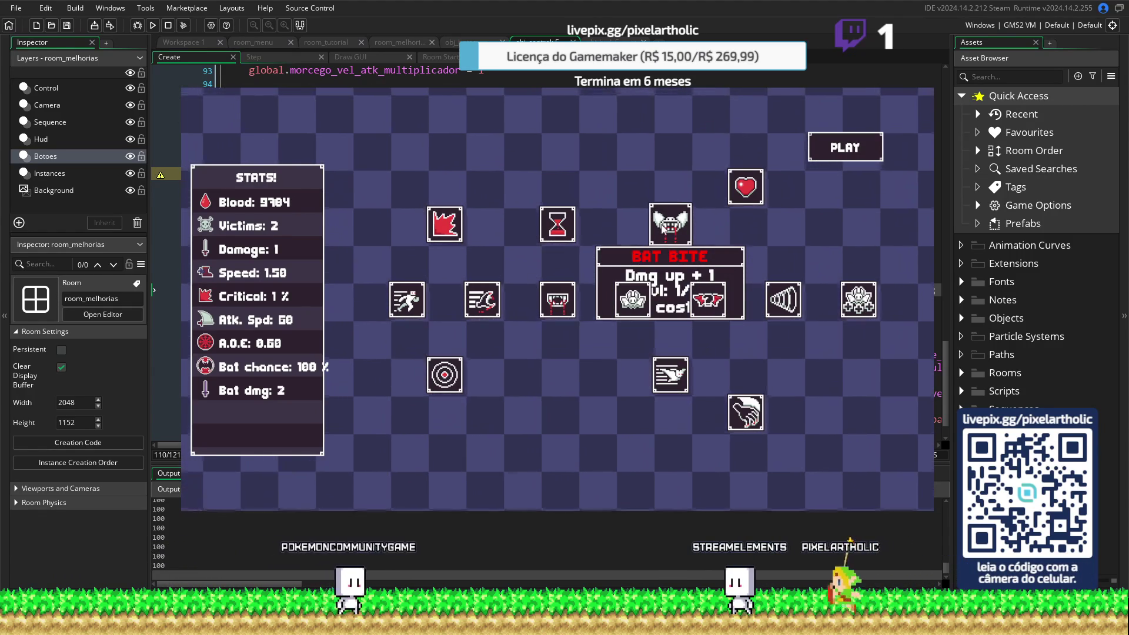
{"action": "left_click", "coordinate": [663, 228]}
{"action": "left_click", "coordinate": [662, 228]}
{"action": "left_click", "coordinate": [663, 228]}
{"action": "left_click", "coordinate": [662, 228]}
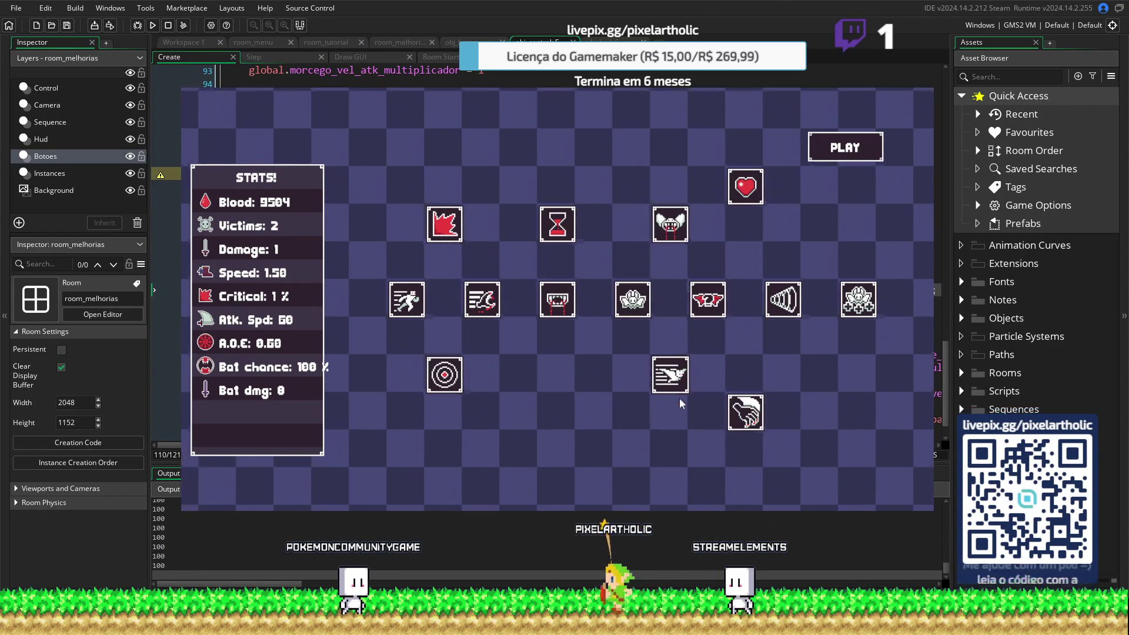
{"action": "left_click", "coordinate": [670, 376]}
{"action": "left_click", "coordinate": [670, 376]}
{"action": "left_click", "coordinate": [670, 376]}
{"action": "left_click", "coordinate": [670, 376]}
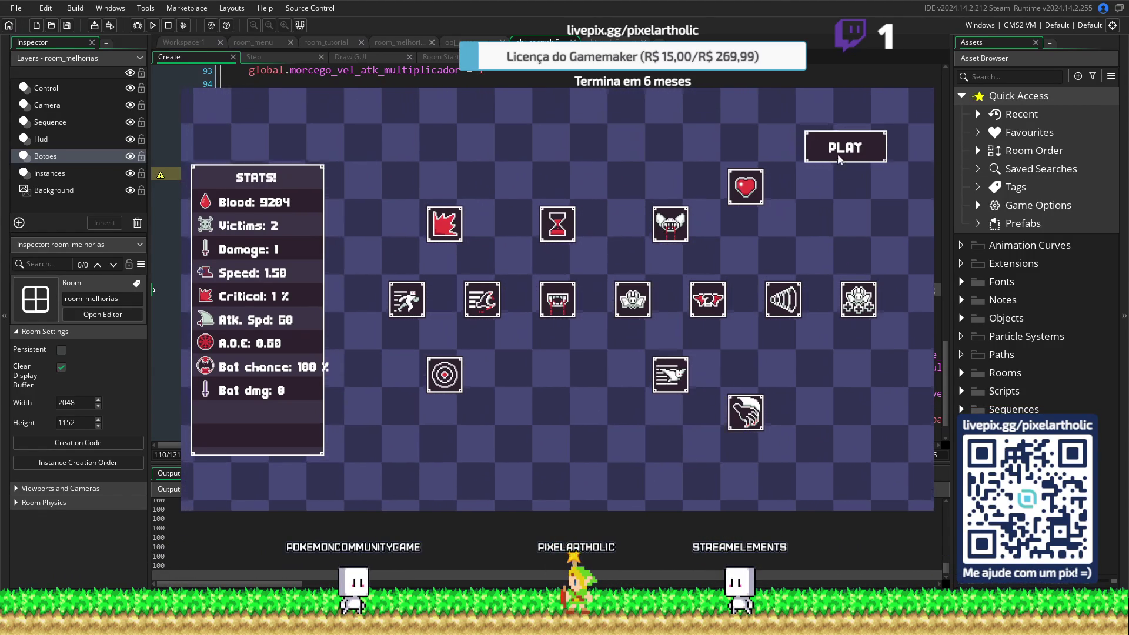
{"action": "left_click", "coordinate": [838, 156]}
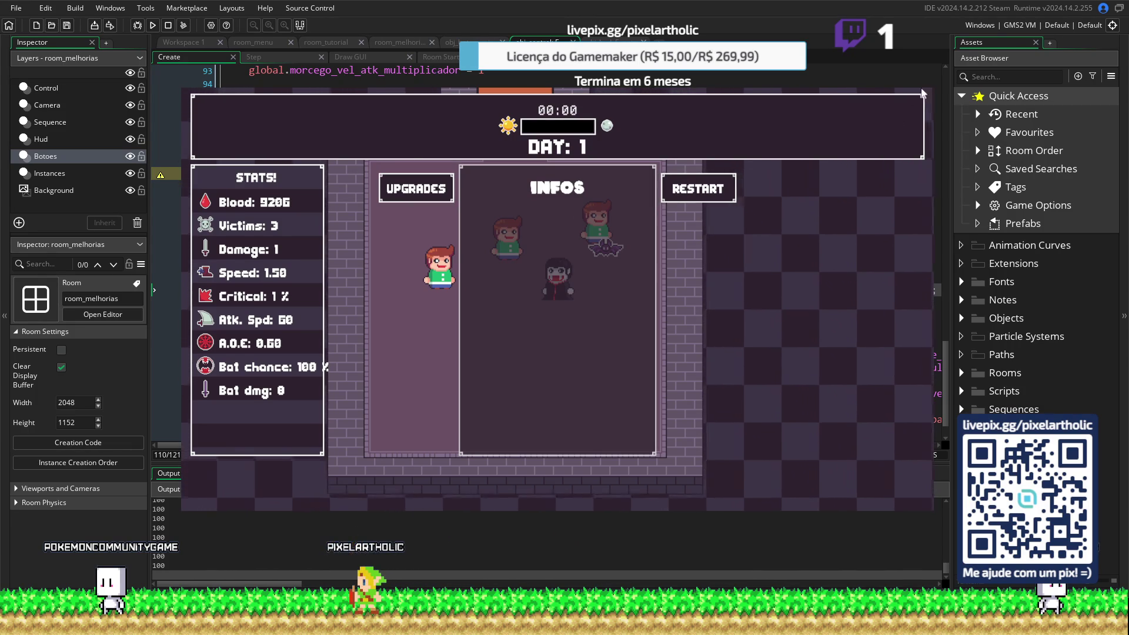
{"action": "key", "text": "Escape"}
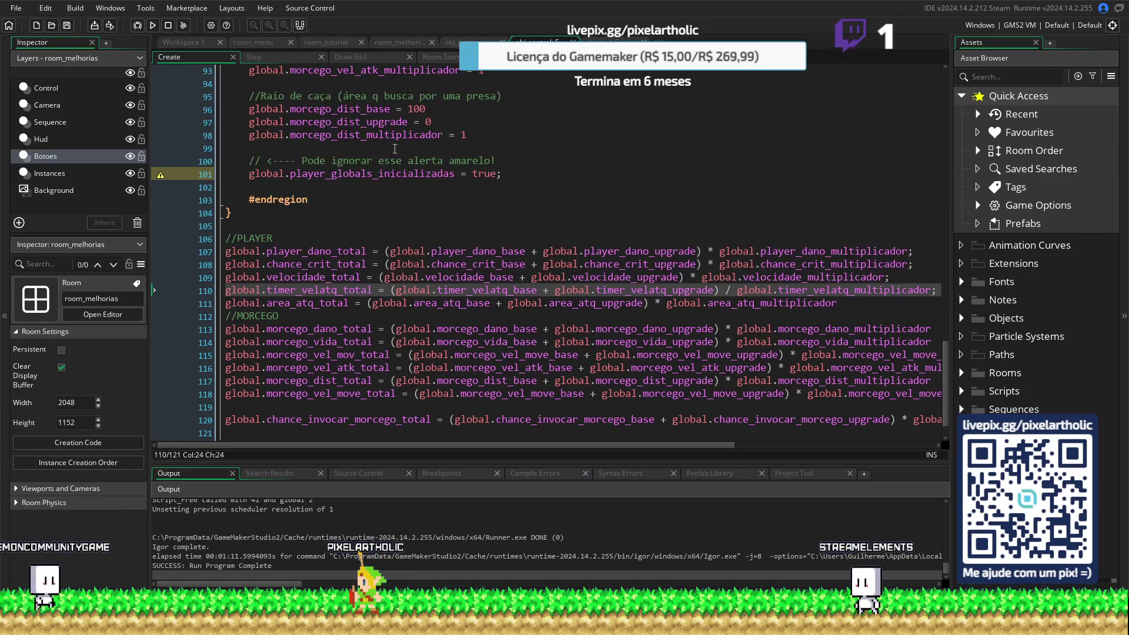
Change chance_invocar_morcego_base on line 44 from 100 to 1 and run the game
{"action": "scroll", "coordinate": [400, 169], "scroll_direction": "up", "scroll_amount": 13}
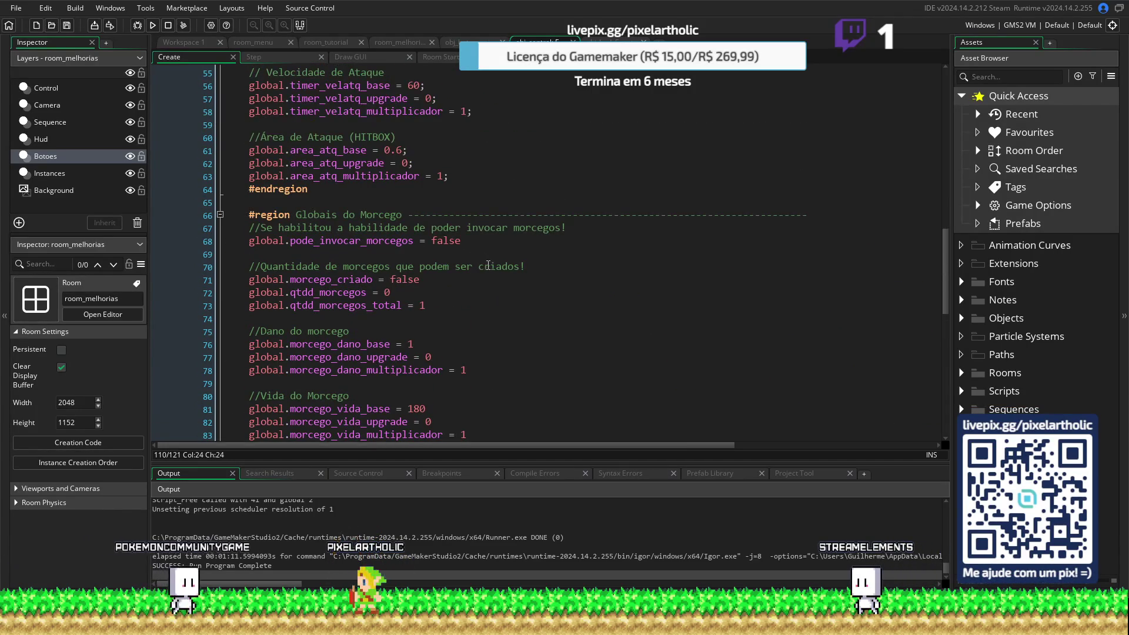
{"action": "scroll", "coordinate": [487, 264], "scroll_direction": "down", "scroll_amount": 6}
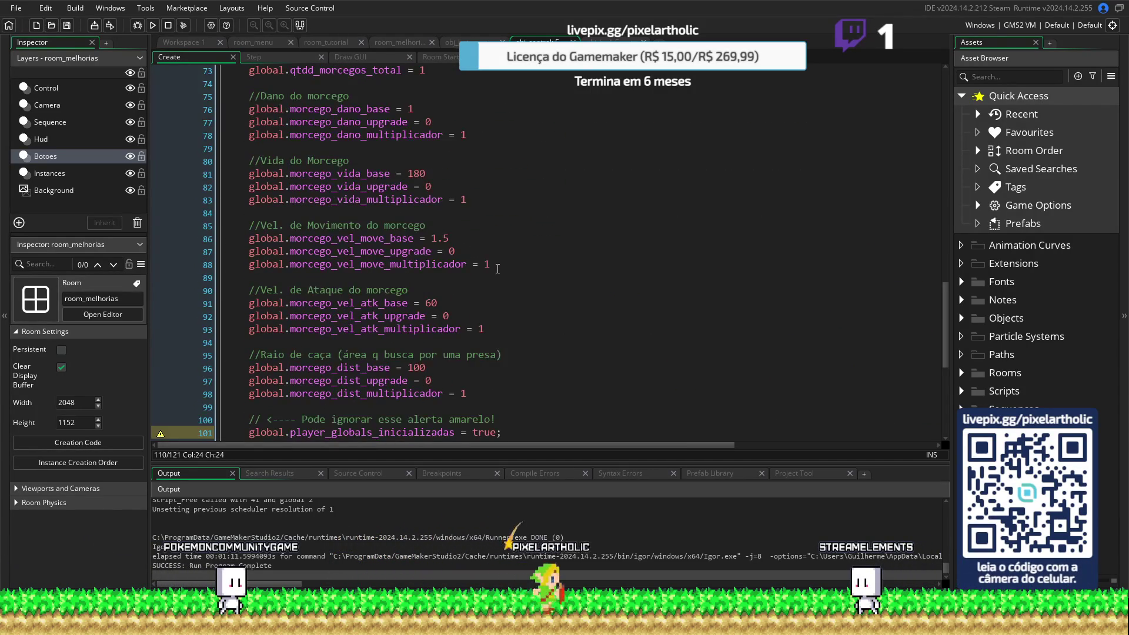
{"action": "scroll", "coordinate": [488, 270], "scroll_direction": "up", "scroll_amount": 10}
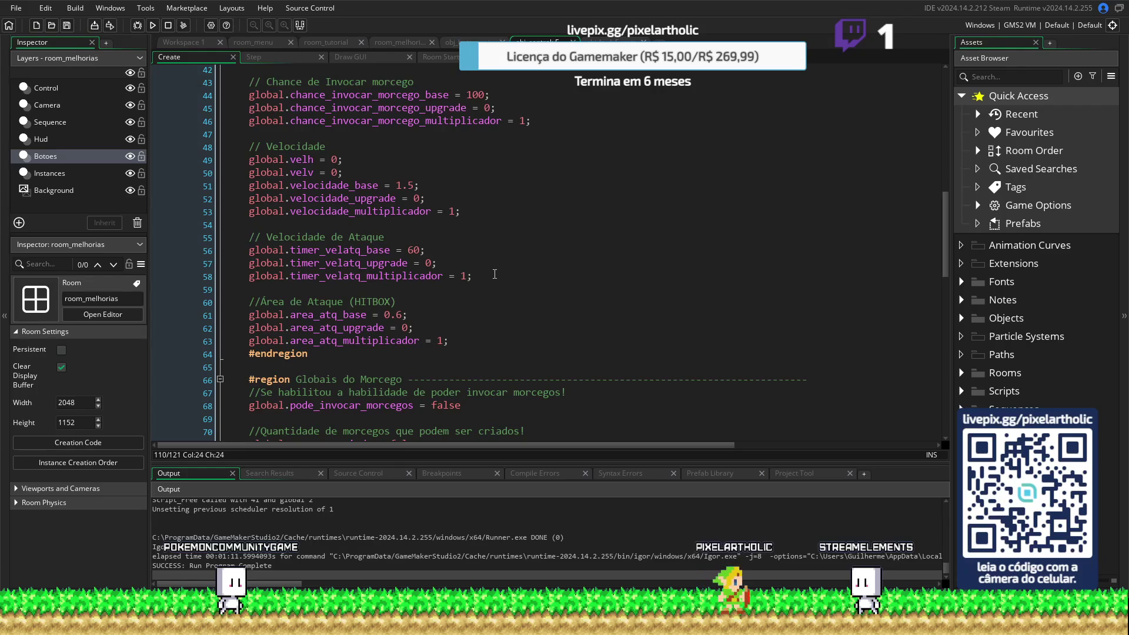
{"action": "scroll", "coordinate": [494, 274], "scroll_direction": "up", "scroll_amount": 4}
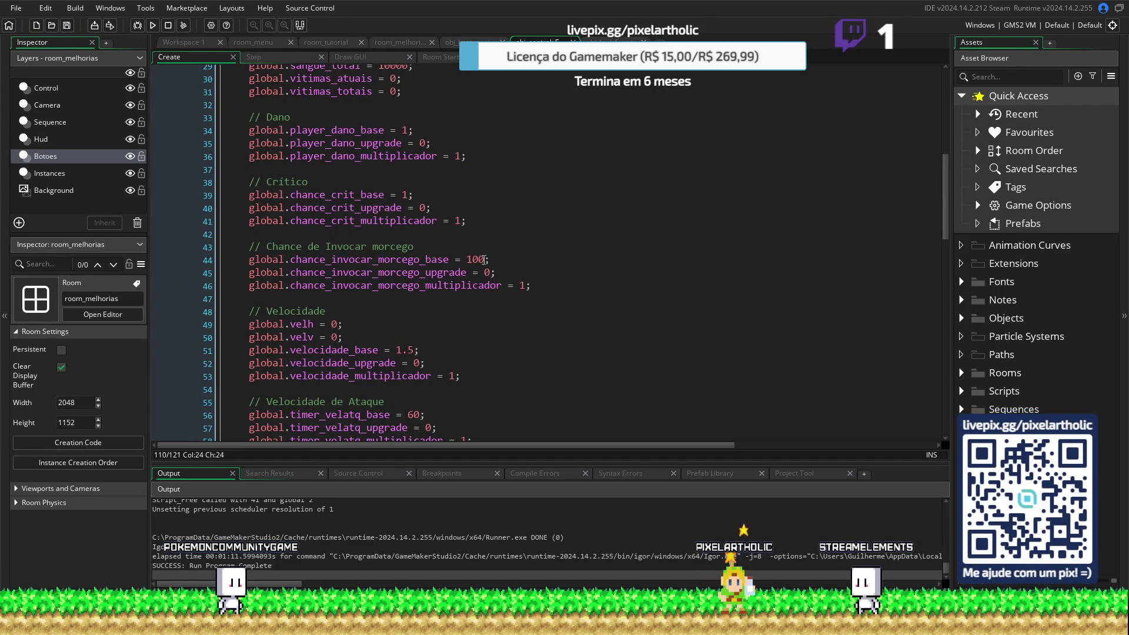
{"action": "left_click", "coordinate": [359, 261]}
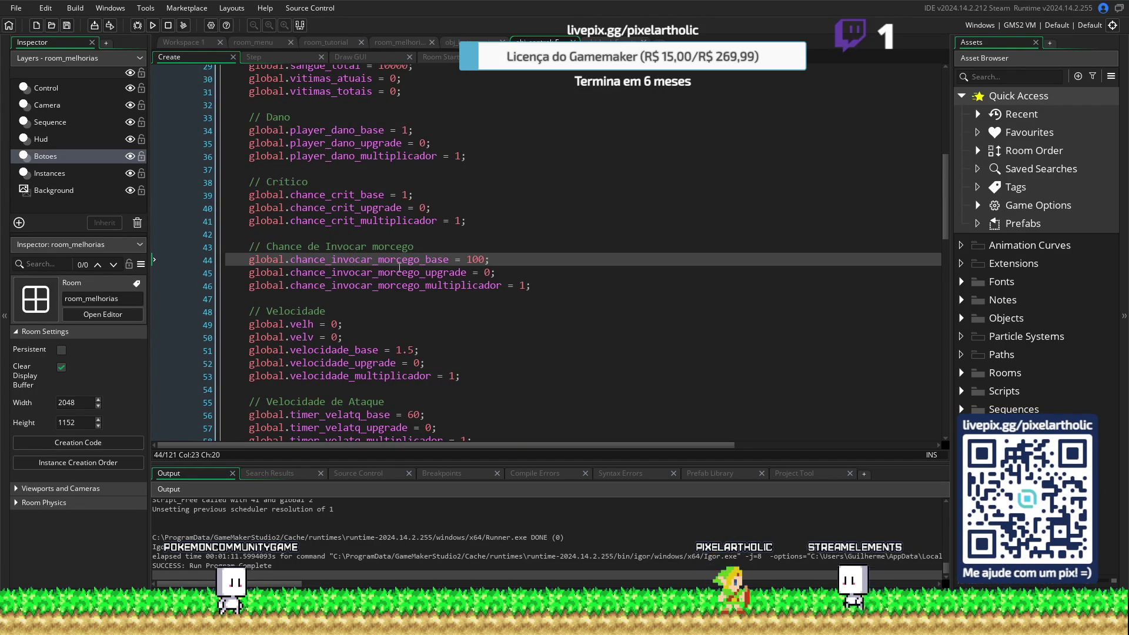
{"action": "scroll", "coordinate": [405, 267], "scroll_direction": "down", "scroll_amount": 20}
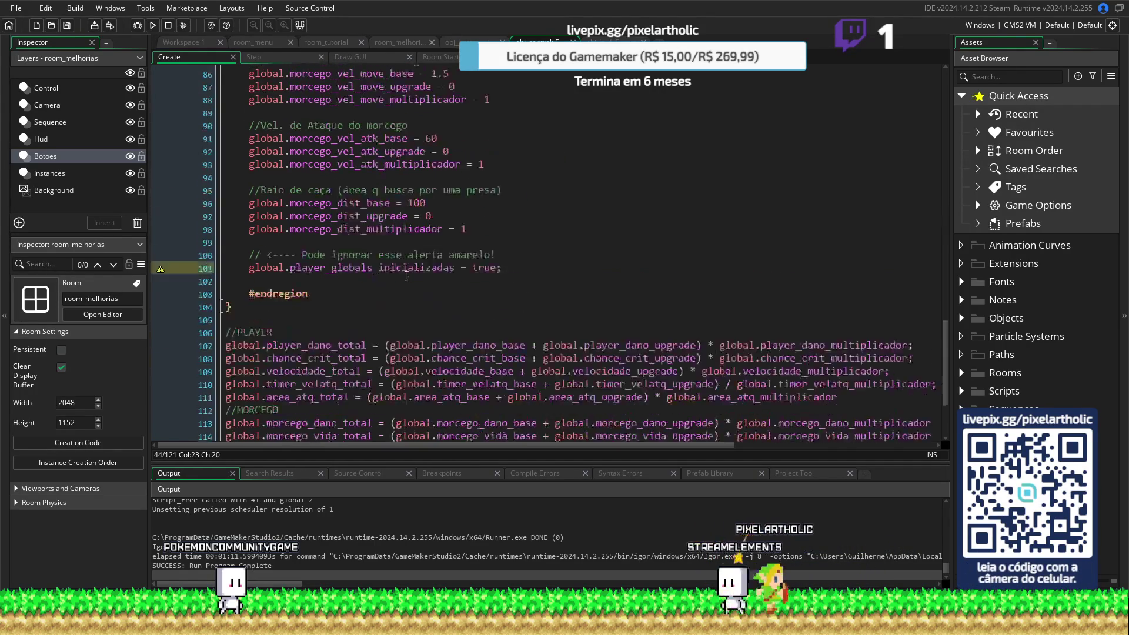
{"action": "scroll", "coordinate": [408, 275], "scroll_direction": "down", "scroll_amount": 2}
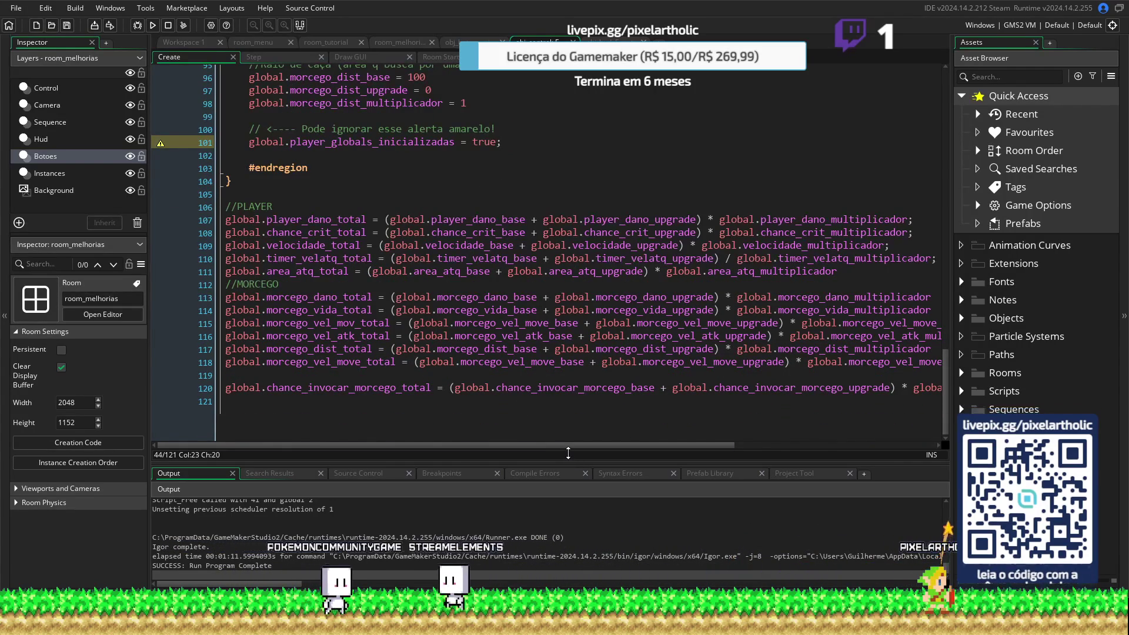
{"action": "left_click_drag", "start_coordinate": [944, 393], "coordinate": [917, 231]}
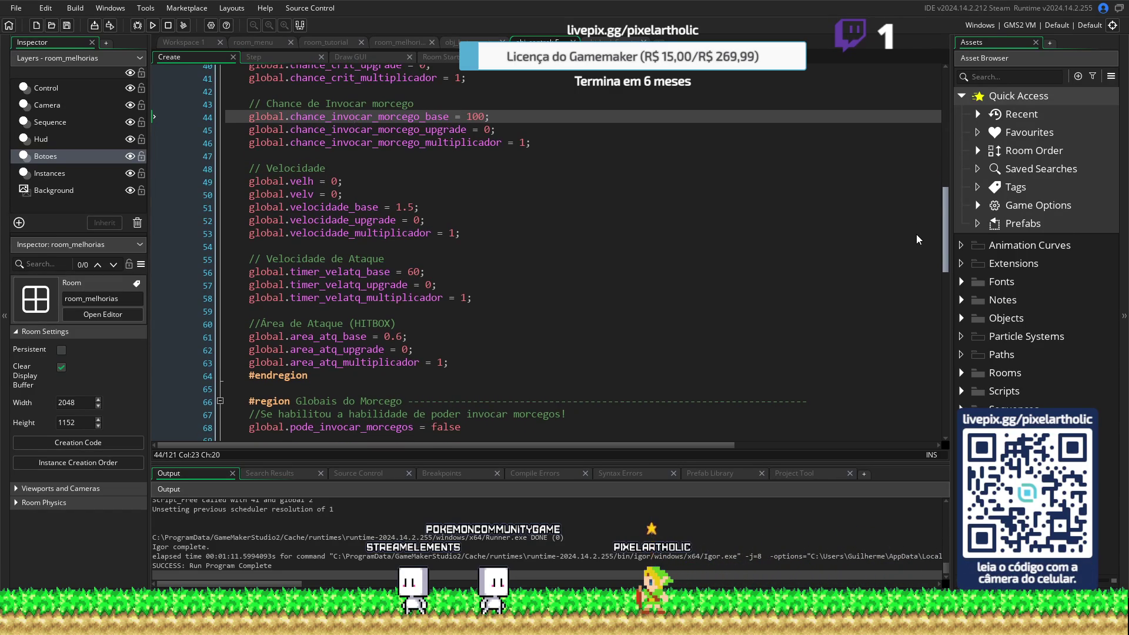
{"action": "scroll", "coordinate": [916, 234], "scroll_direction": "down", "scroll_amount": 10}
{"action": "mouse_move", "coordinate": [923, 403]}
{"action": "left_mouse_down"}
{"action": "mouse_move", "coordinate": [923, 188]}
{"action": "mouse_move", "coordinate": [922, 213]}
{"action": "left_mouse_up"}
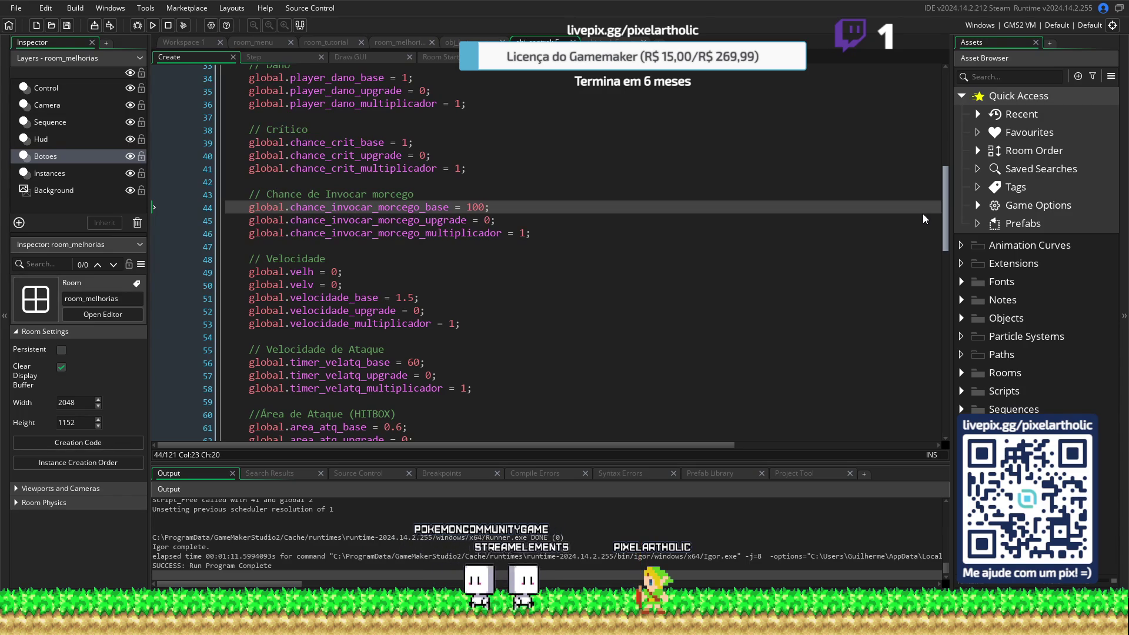
{"action": "left_click", "coordinate": [630, 206]}
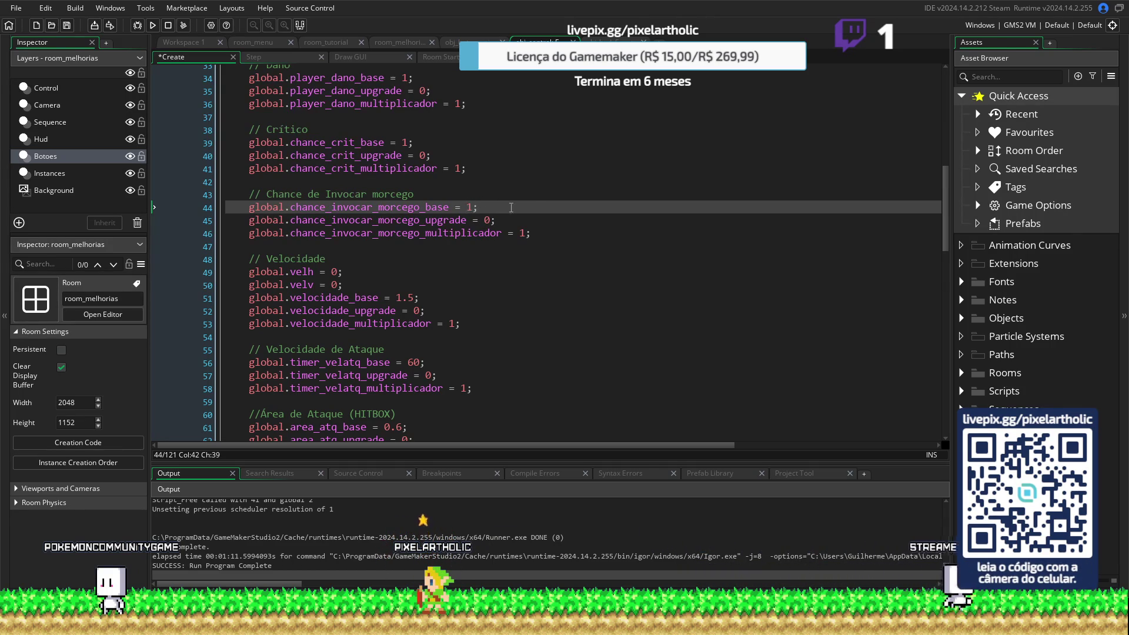
{"action": "key", "text": "F5"}
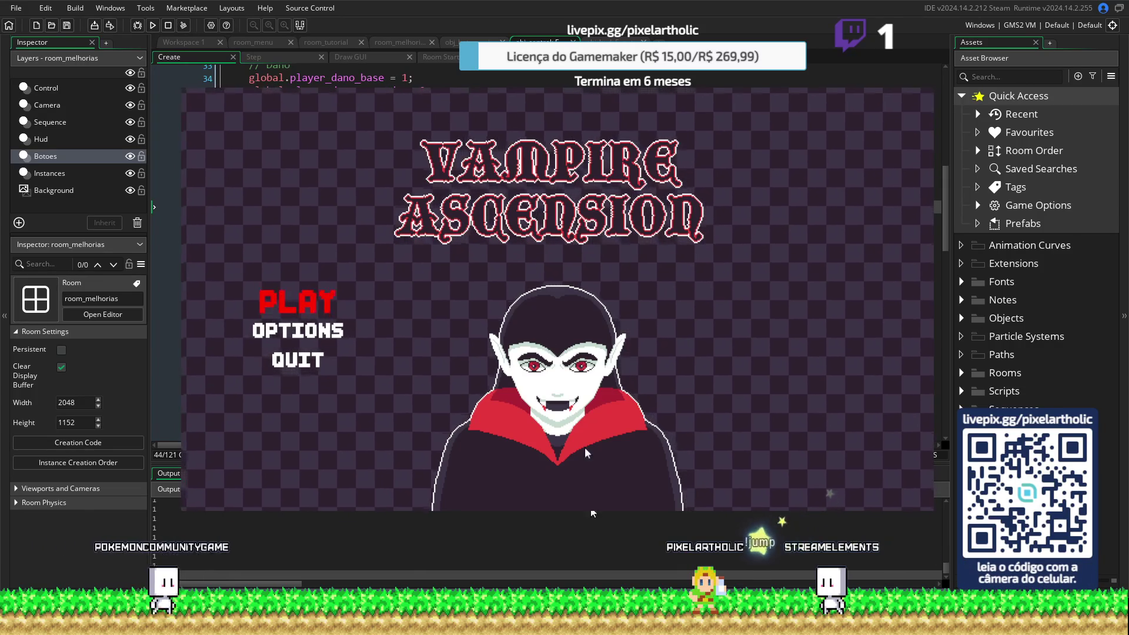
Start a new game, buy Can Summon Bat for a 1% bat chance, play day 1, then close it
{"action": "left_click", "coordinate": [331, 280]}
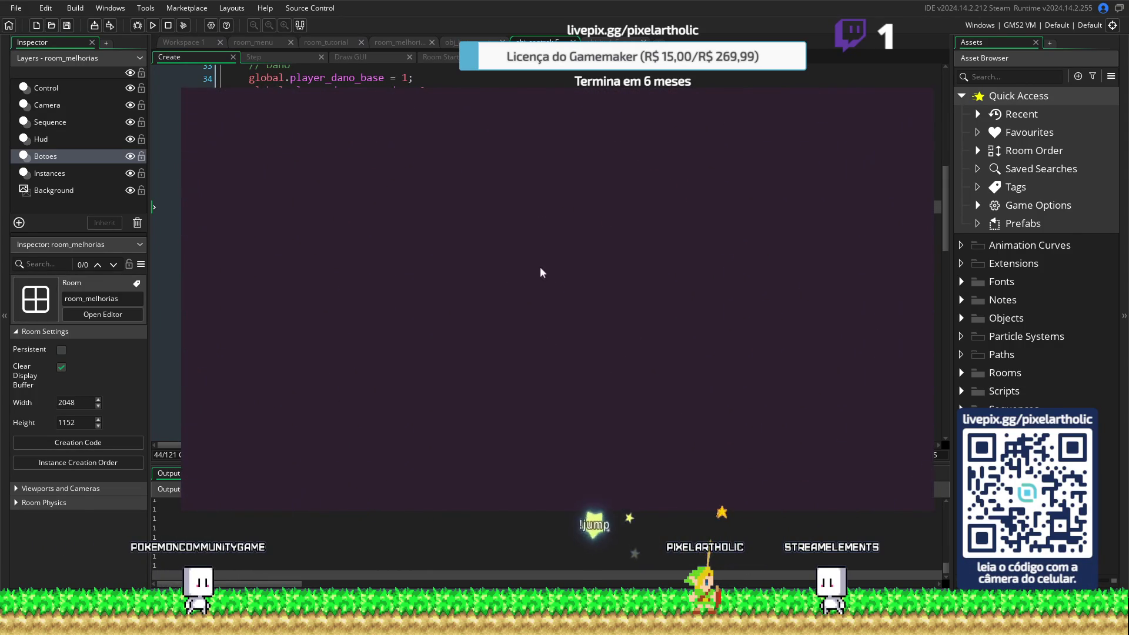
{"action": "key", "text": "w"}
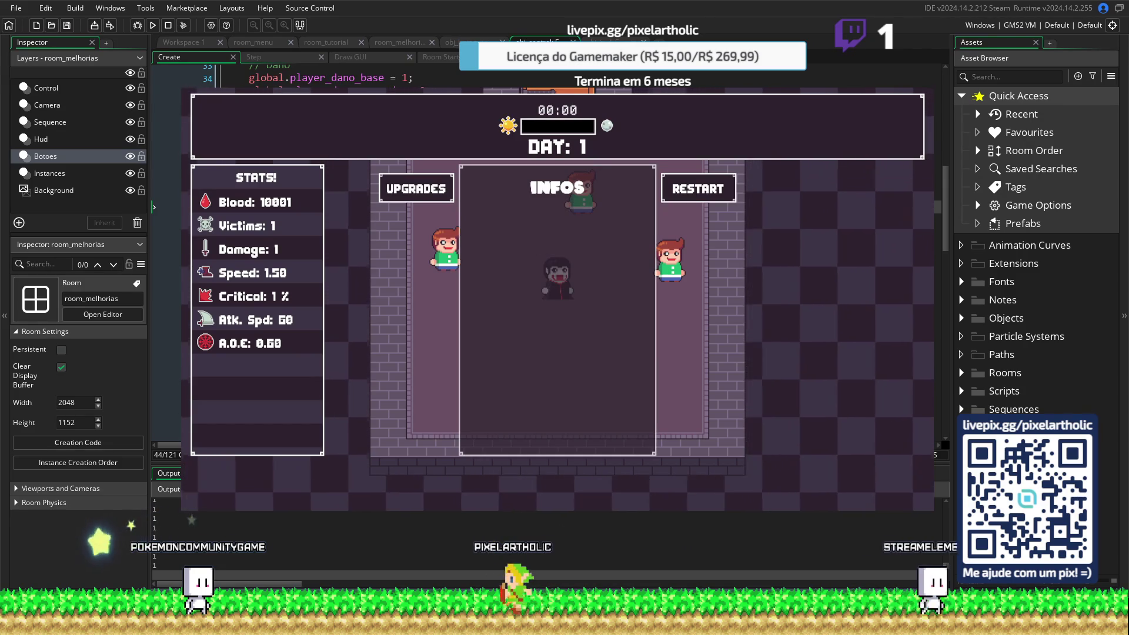
{"action": "left_click", "coordinate": [440, 192]}
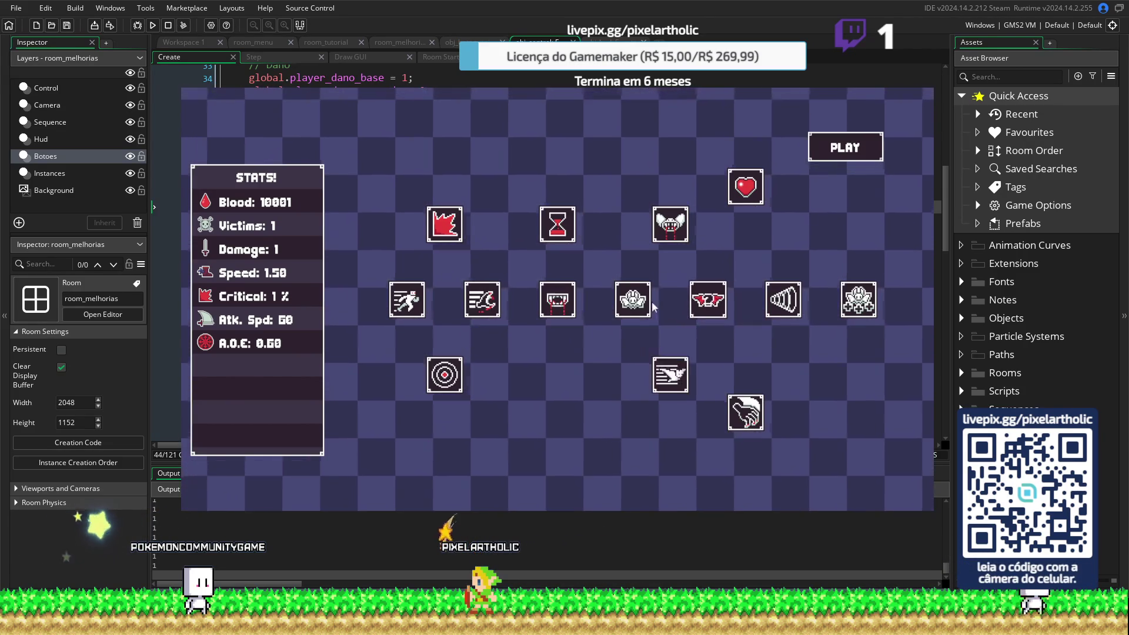
{"action": "left_click", "coordinate": [637, 303]}
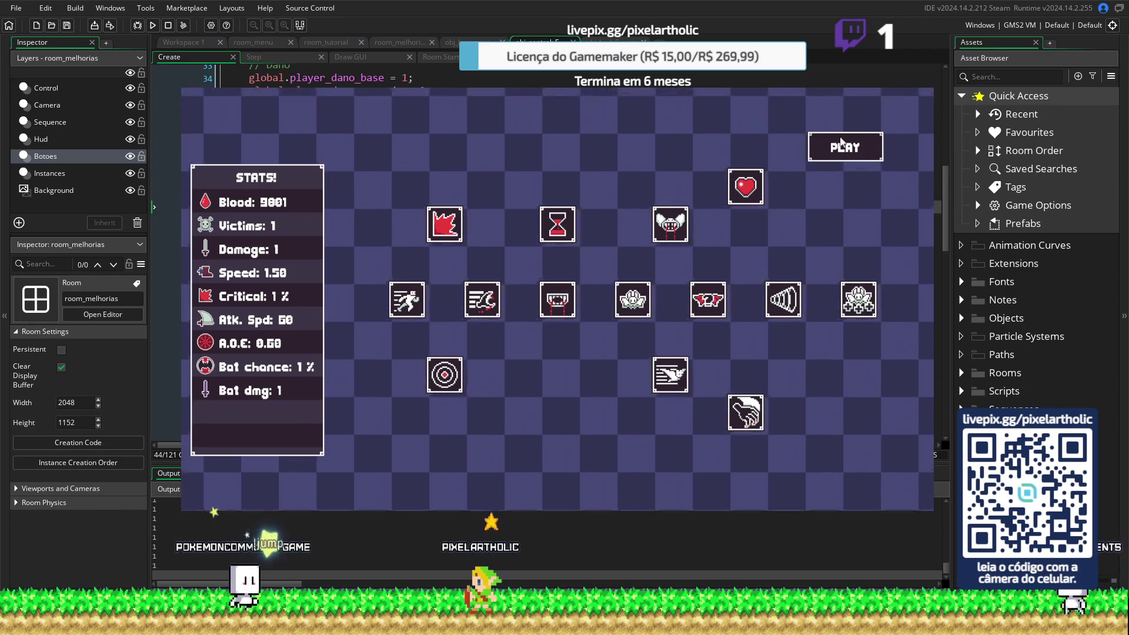
{"action": "left_click", "coordinate": [840, 152]}
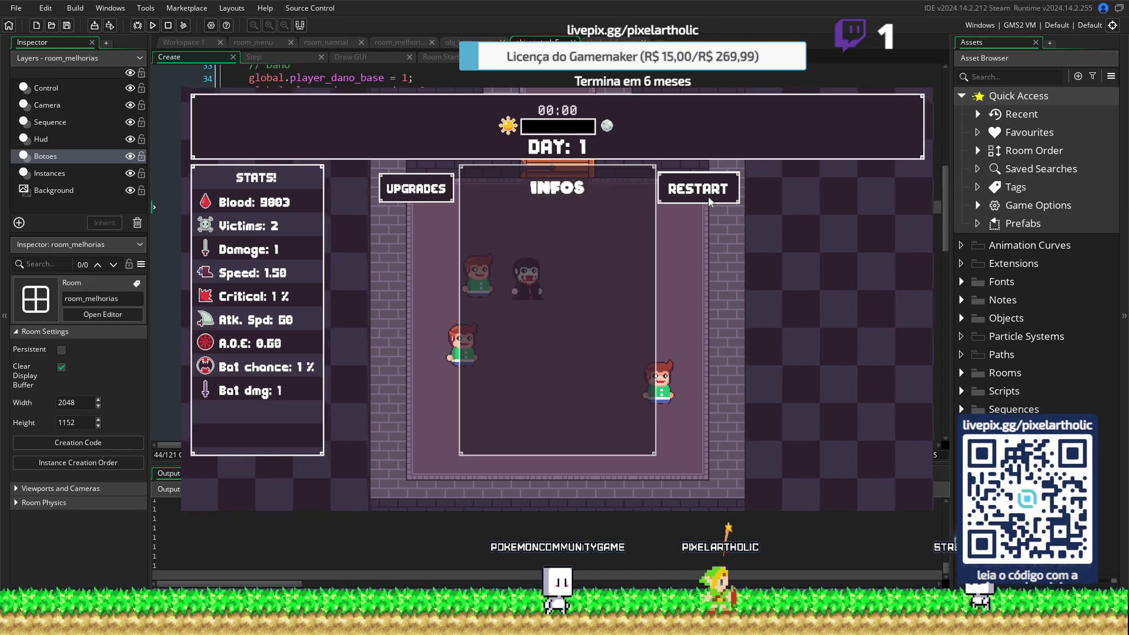
{"action": "left_click", "coordinate": [921, 90]}
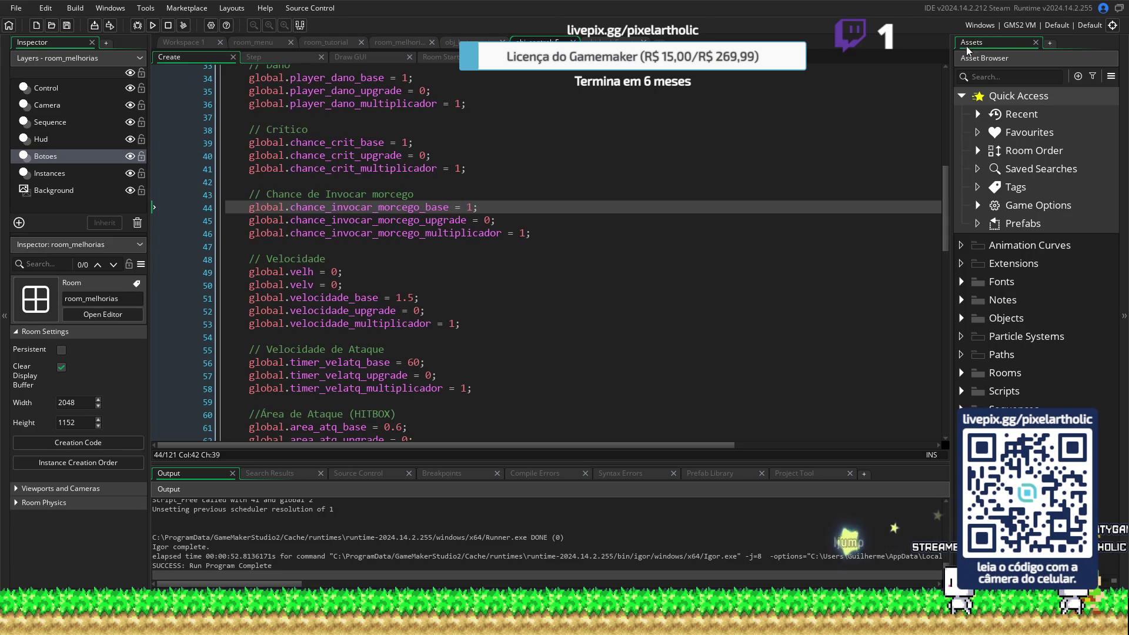
Set chance_invocar_morcego_upgrade to 1 and the base summon chance to 90, then run the game
{"action": "left_click", "coordinate": [474, 208]}
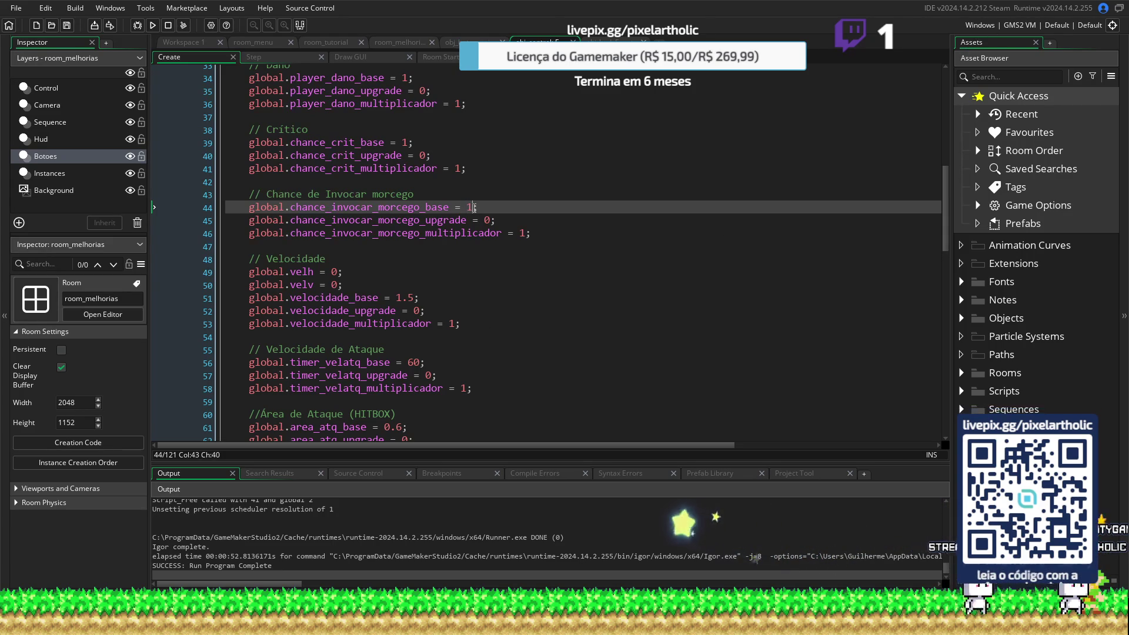
{"action": "double_click", "coordinate": [487, 220]}
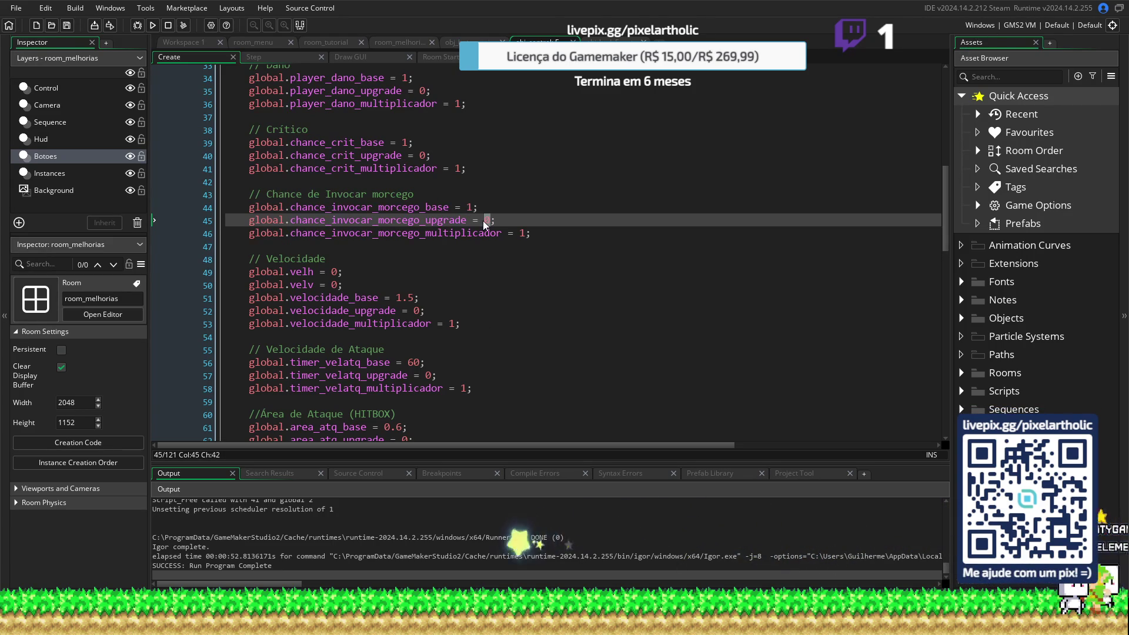
{"action": "type", "text": "1"}
{"action": "left_click", "coordinate": [471, 208]}
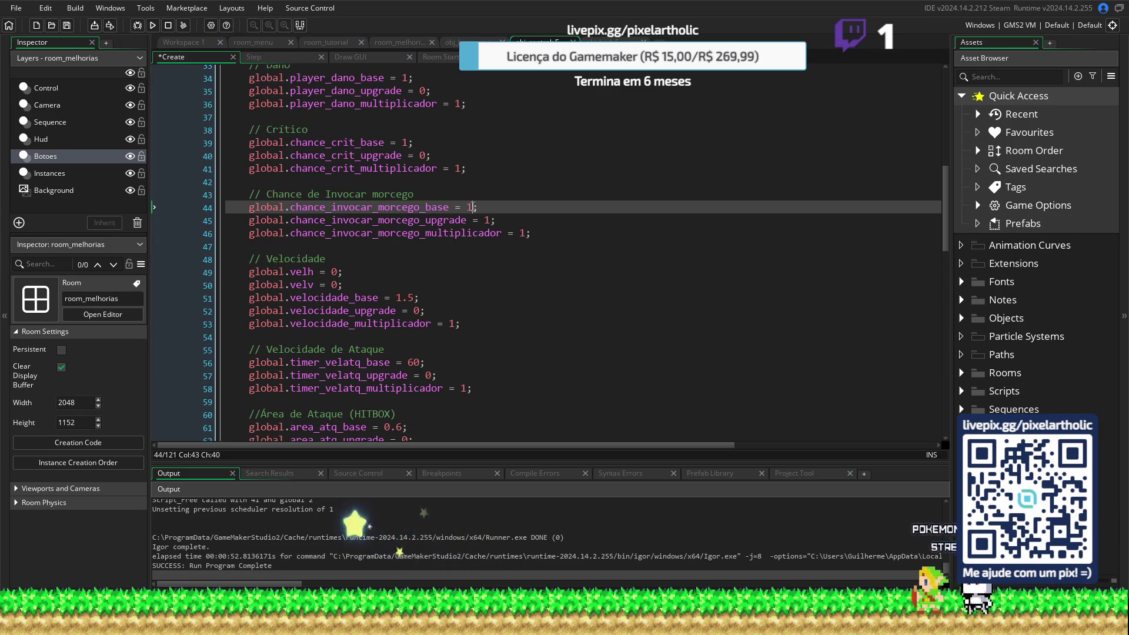
{"action": "type", "text": "0"}
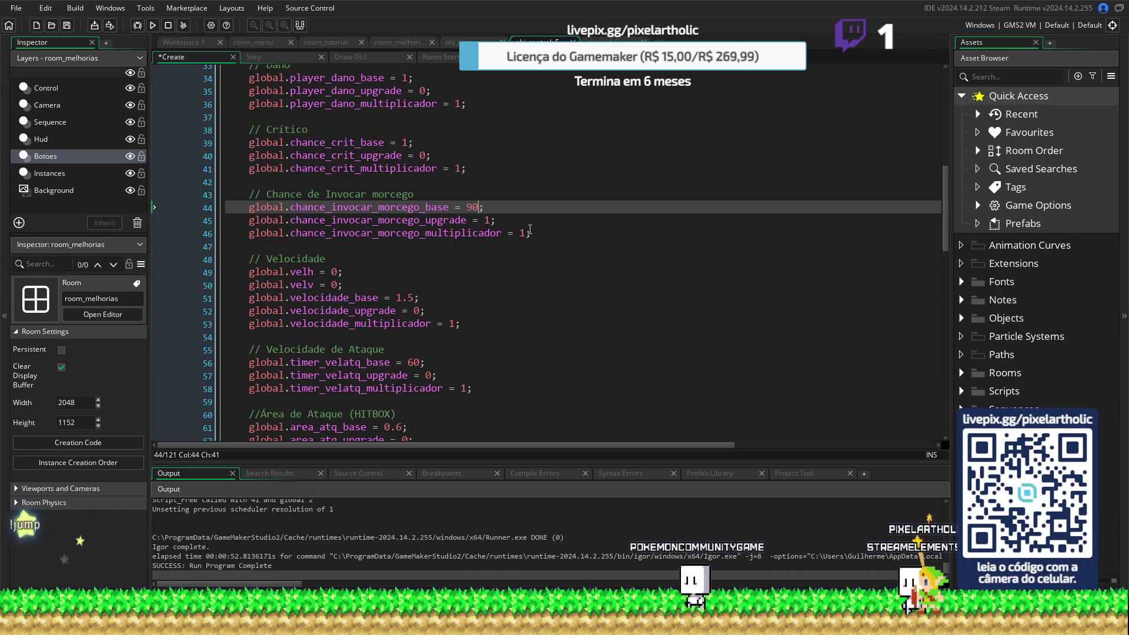
{"action": "key", "text": "F5"}
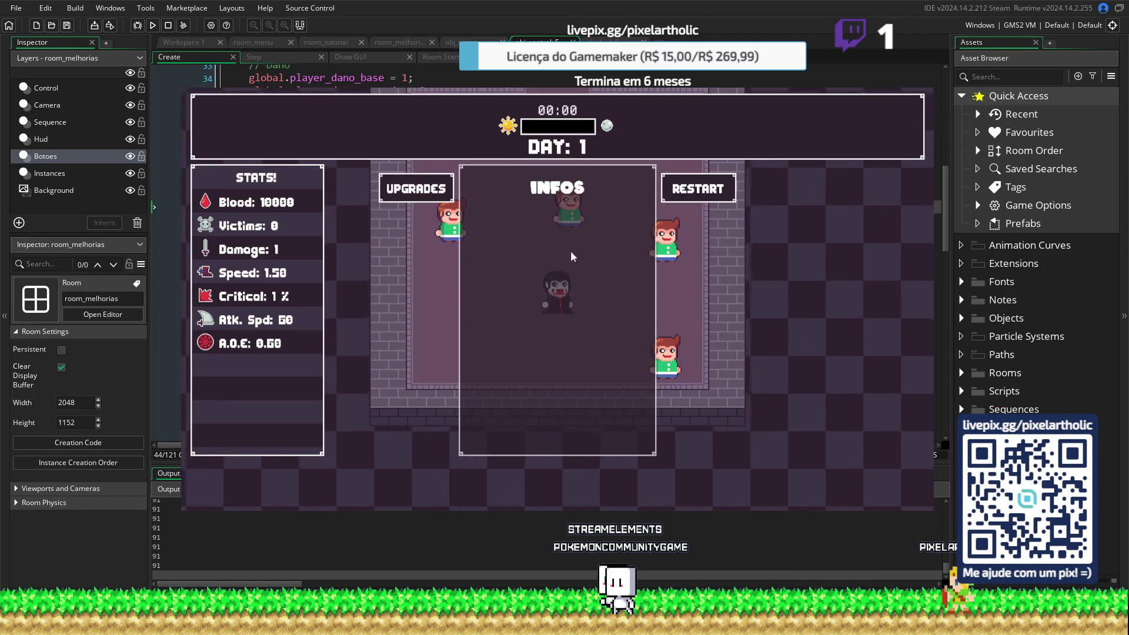
Unlock bat summoning, raise Summon Chance to 5/5 for 96% bat chance, and start day 1
{"action": "left_click", "coordinate": [414, 189]}
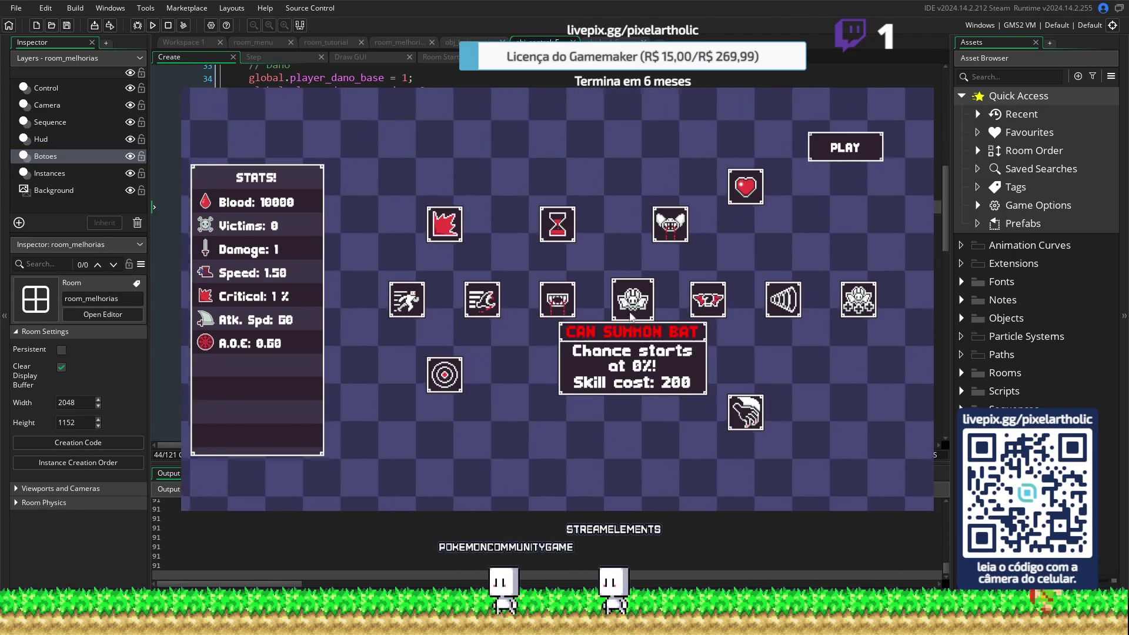
{"action": "left_click", "coordinate": [628, 311]}
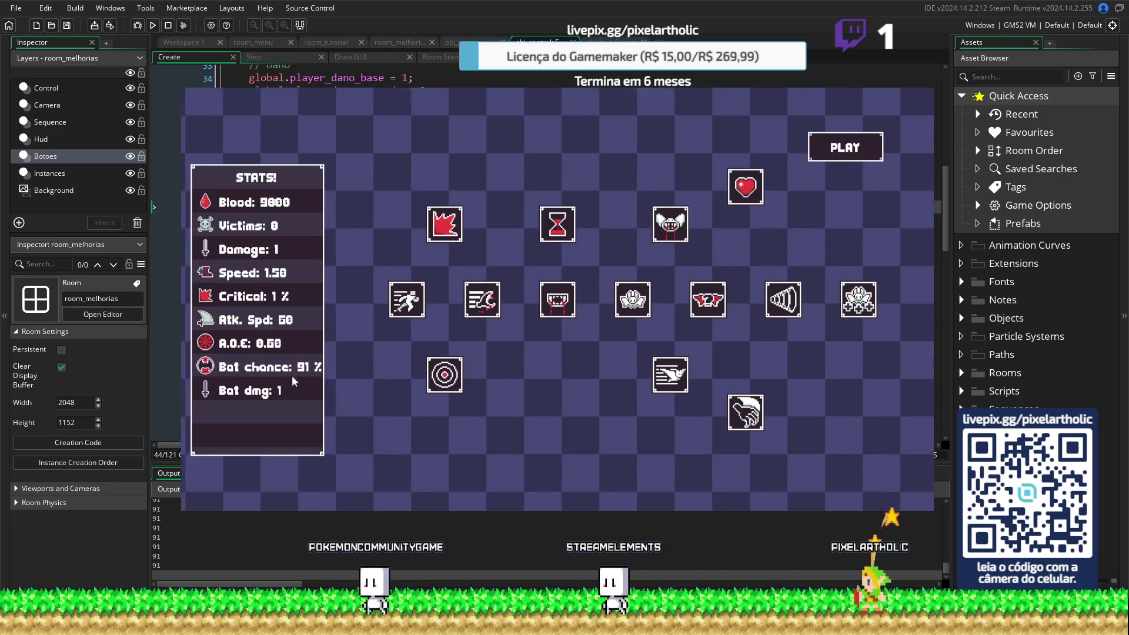
{"action": "left_click", "coordinate": [708, 300]}
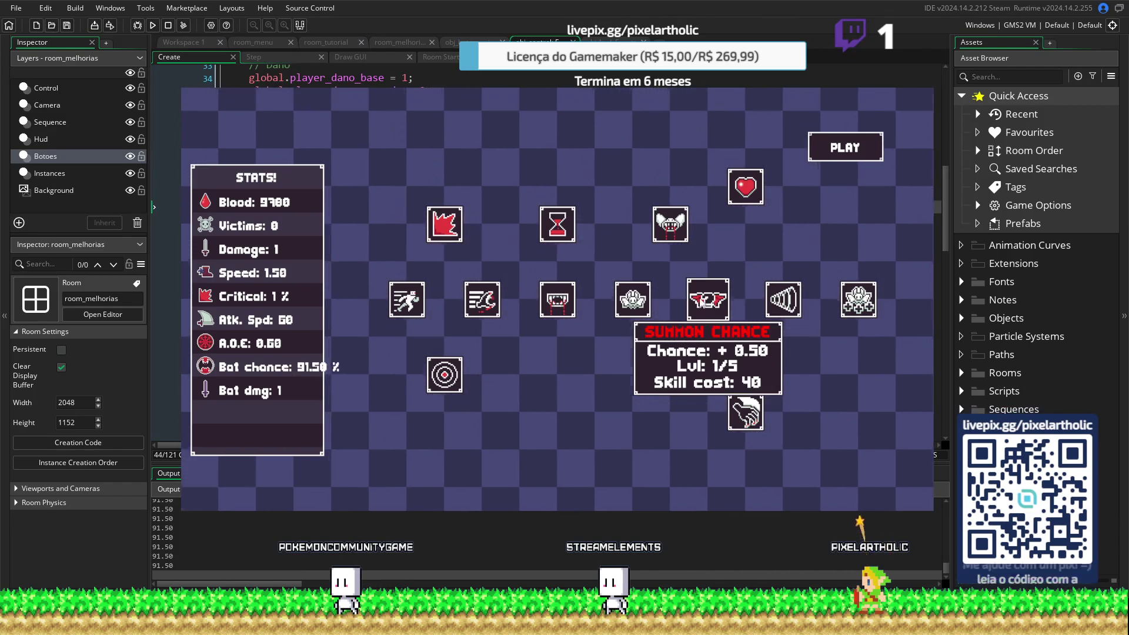
{"action": "left_click", "coordinate": [707, 299]}
{"action": "left_click", "coordinate": [708, 299]}
{"action": "left_click", "coordinate": [708, 300]}
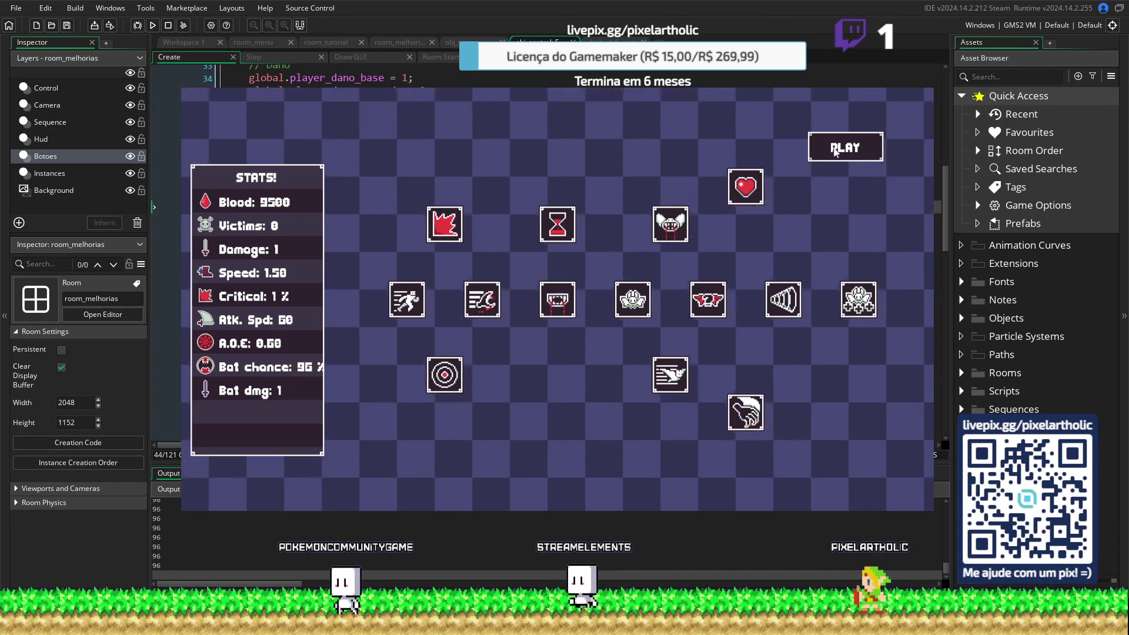
{"action": "left_click", "coordinate": [834, 160]}
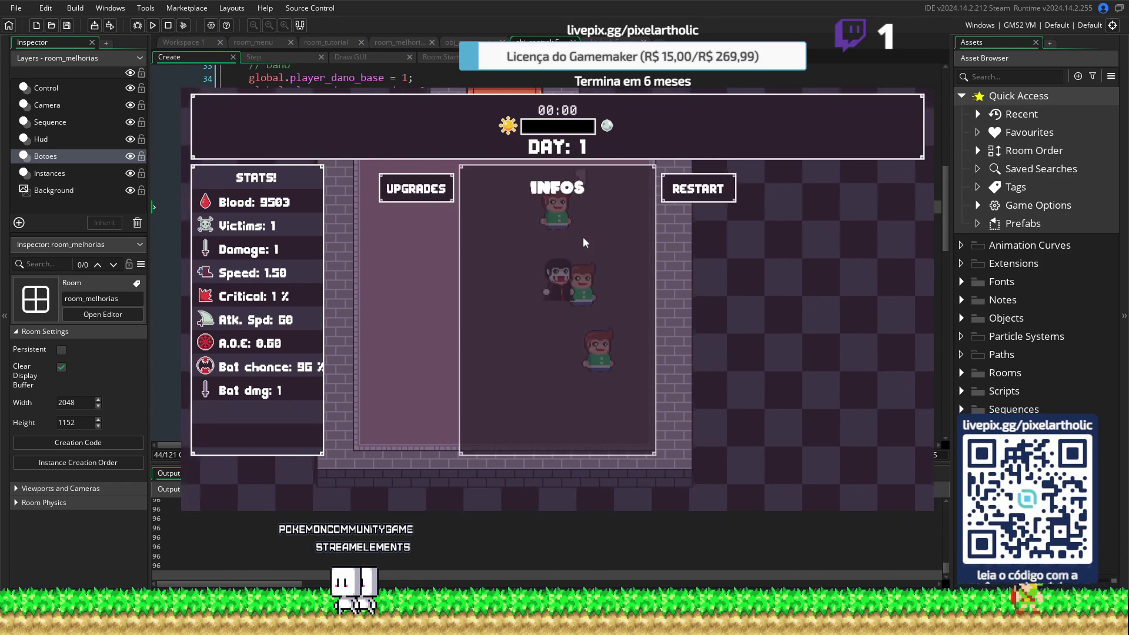
Restart the day three times, buy three Bat Speed levels to reach 4/5, and play again
{"action": "left_click", "coordinate": [689, 192]}
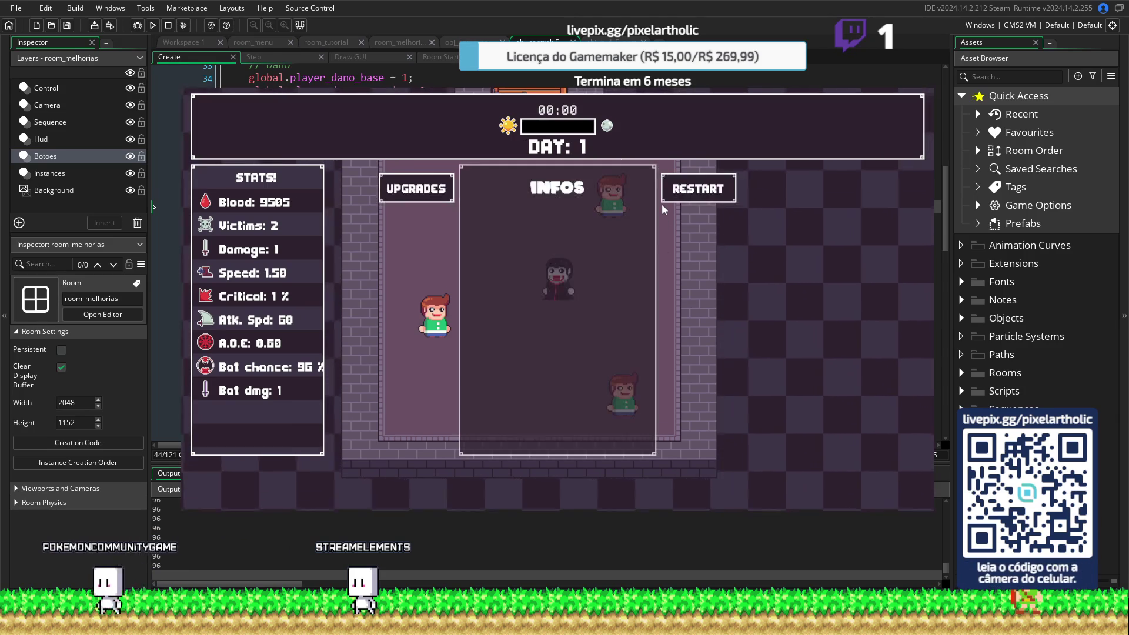
{"action": "left_click", "coordinate": [699, 199]}
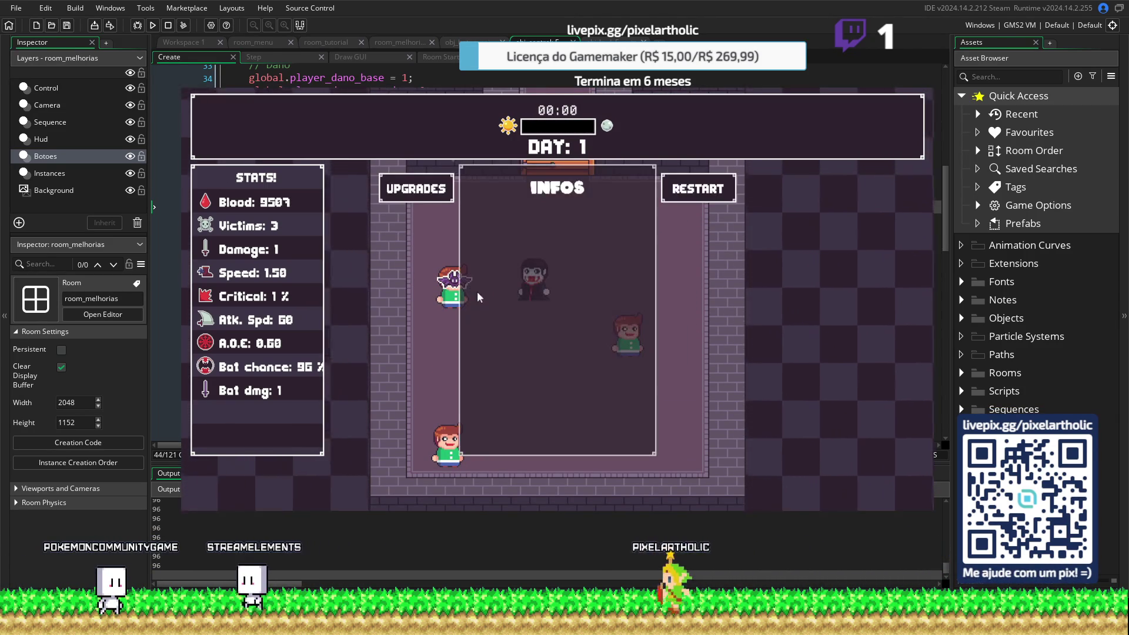
{"action": "left_click", "coordinate": [675, 197]}
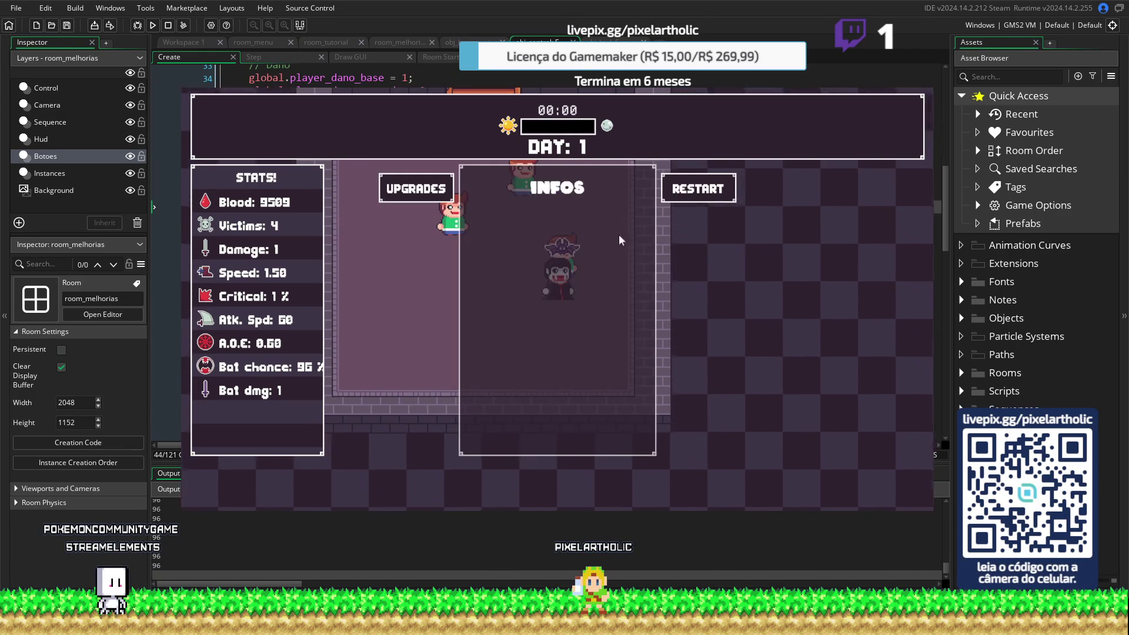
{"action": "left_click", "coordinate": [440, 196]}
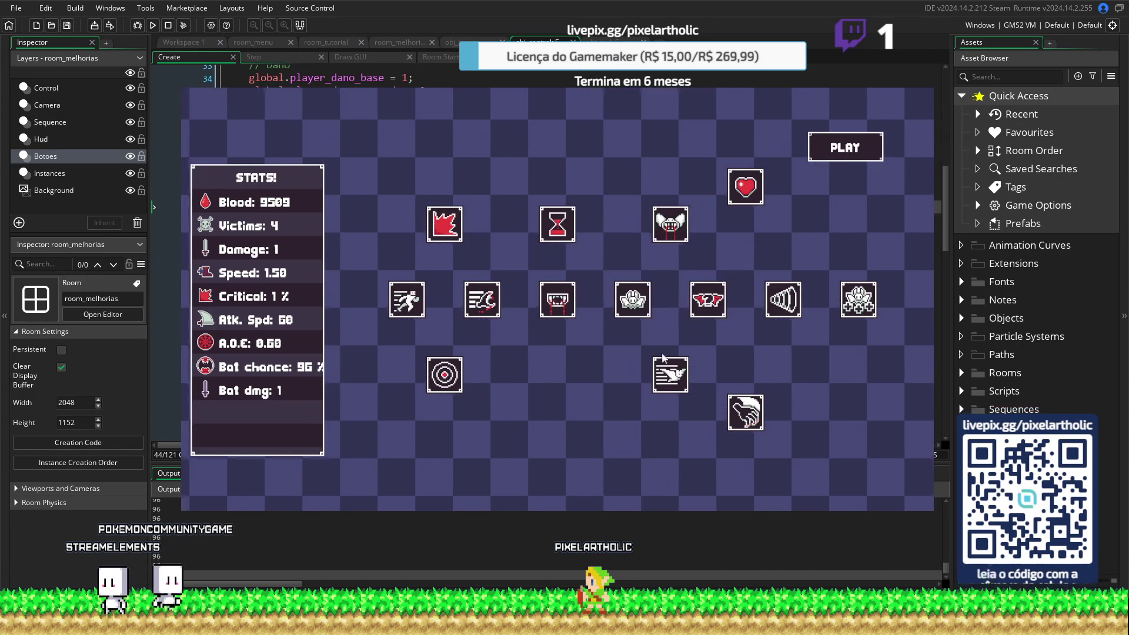
{"action": "left_click", "coordinate": [668, 379]}
{"action": "left_click", "coordinate": [668, 379]}
{"action": "left_click", "coordinate": [668, 380]}
{"action": "left_click", "coordinate": [669, 379]}
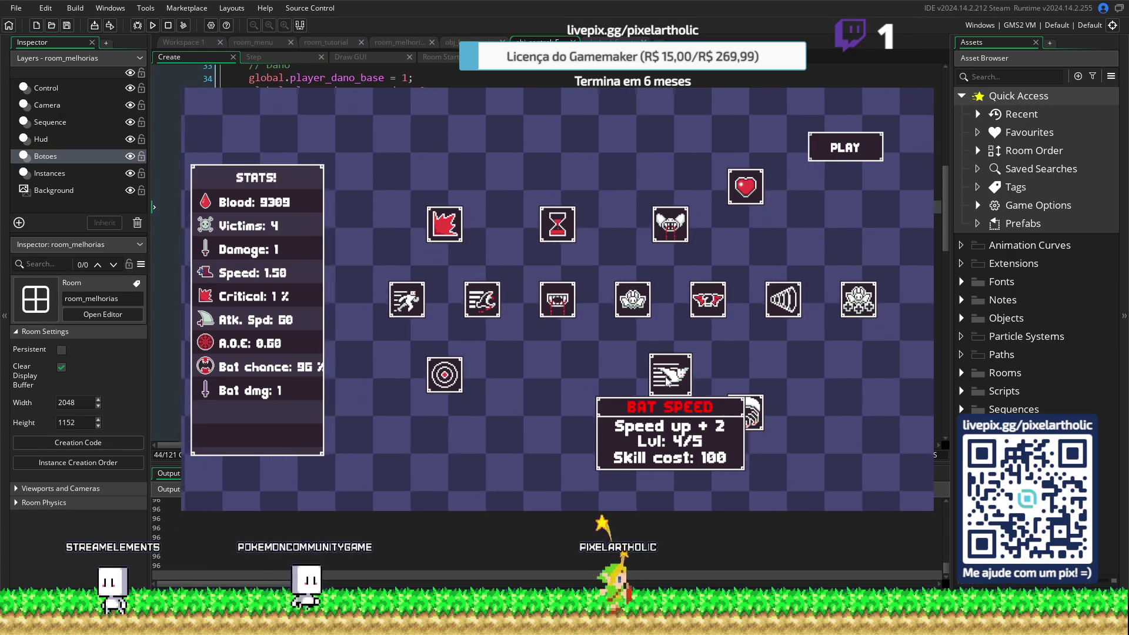
{"action": "left_click", "coordinate": [668, 379]}
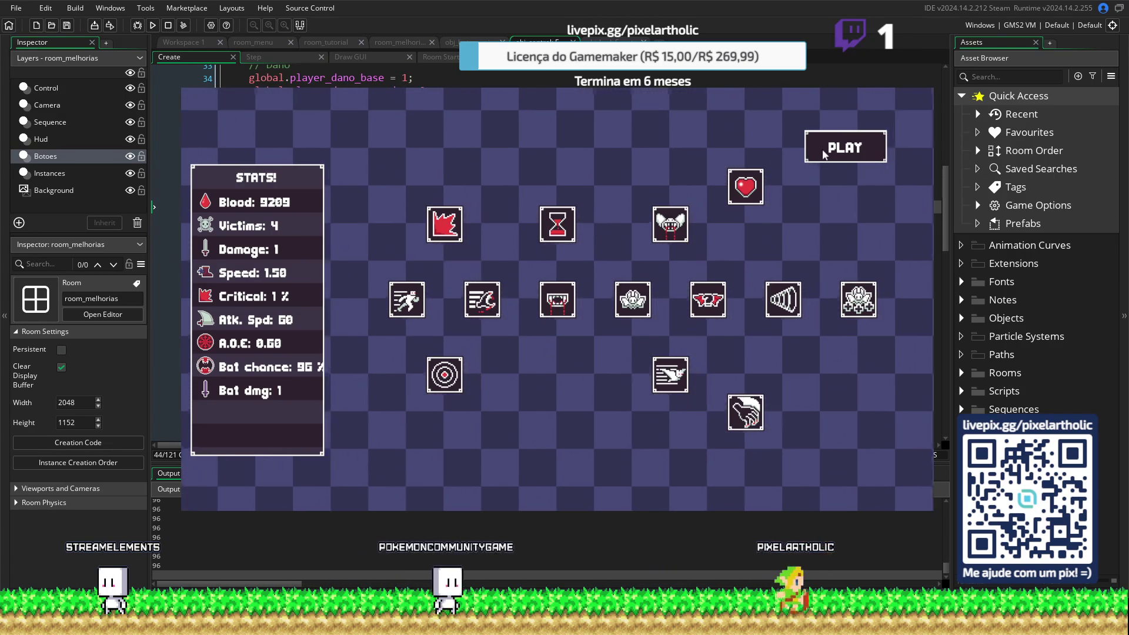
{"action": "left_click", "coordinate": [823, 154]}
{"action": "key", "text": "w"}
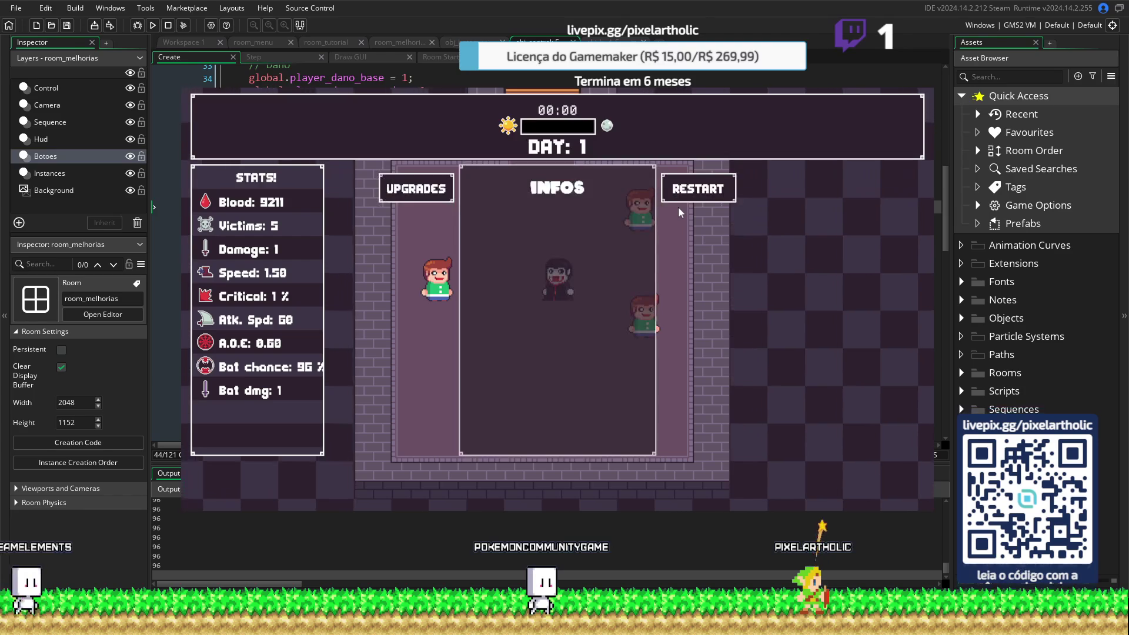
Restart two more rounds, buy three Bat Bite levels, and start a new day
{"action": "left_click", "coordinate": [696, 185]}
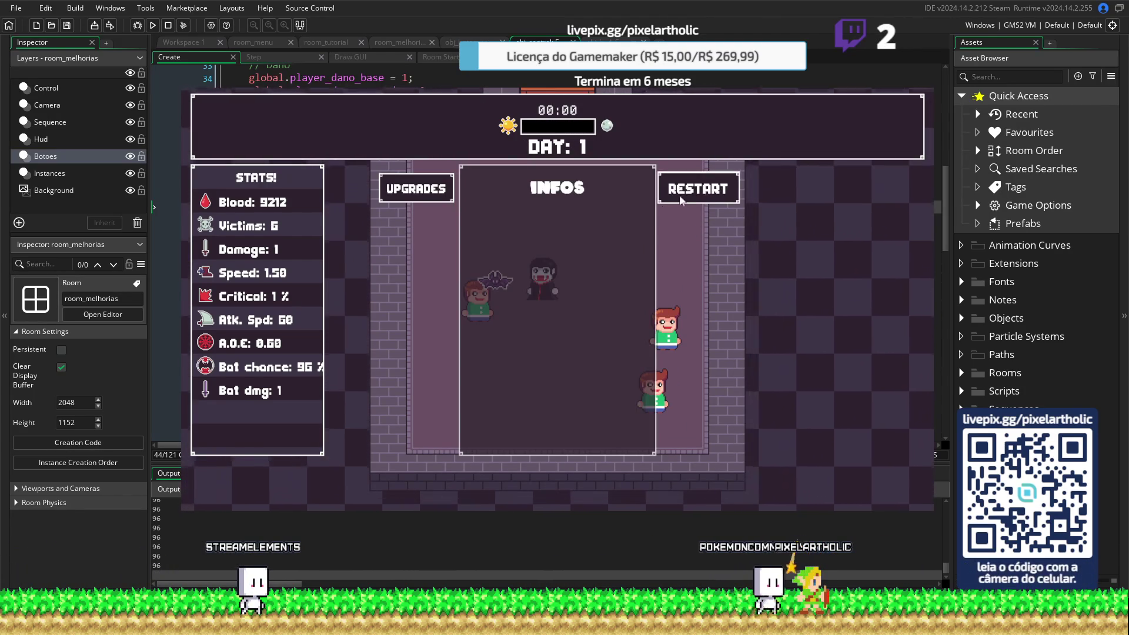
{"action": "left_click", "coordinate": [681, 191]}
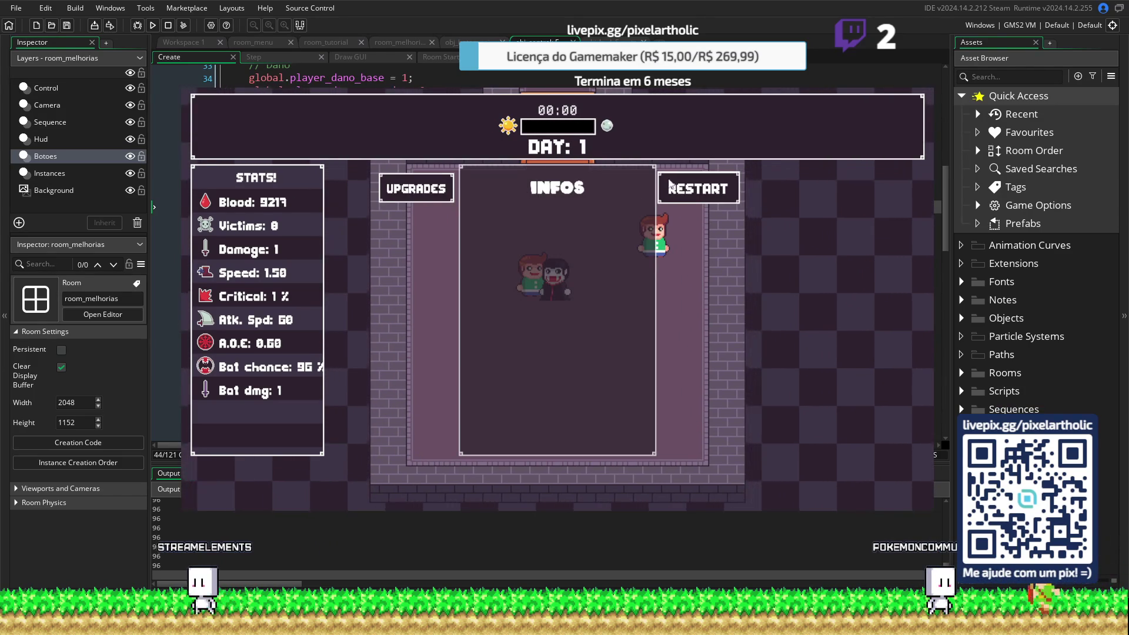
{"action": "left_click", "coordinate": [416, 188]}
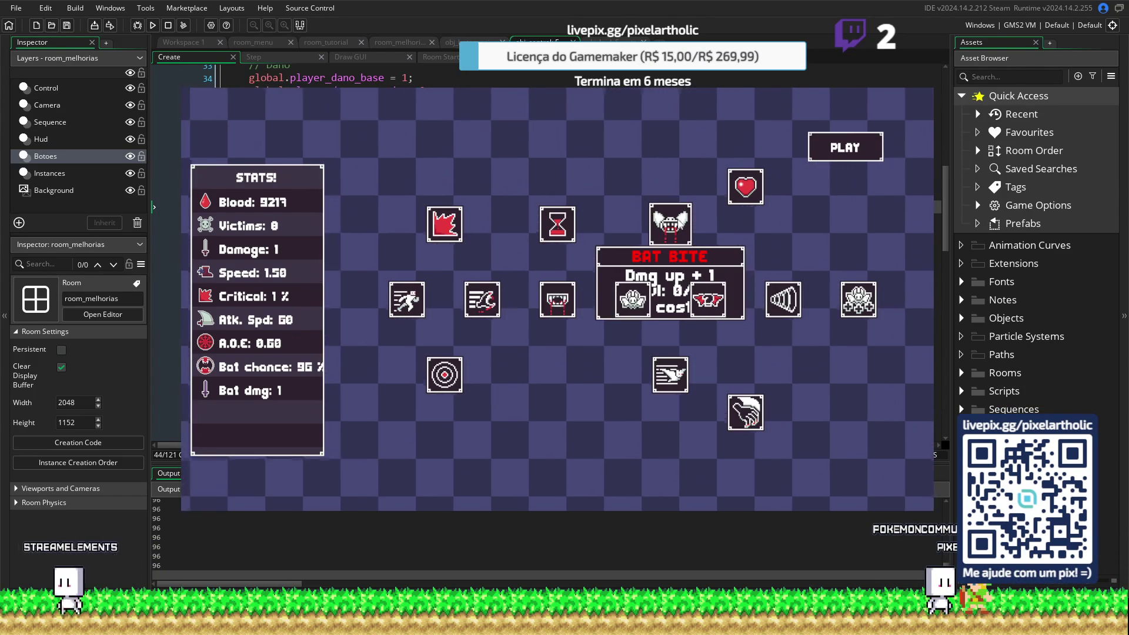
{"action": "left_click", "coordinate": [670, 223]}
{"action": "left_click", "coordinate": [671, 224]}
{"action": "left_click", "coordinate": [670, 223]}
{"action": "left_click", "coordinate": [670, 223]}
{"action": "left_click", "coordinate": [671, 224]}
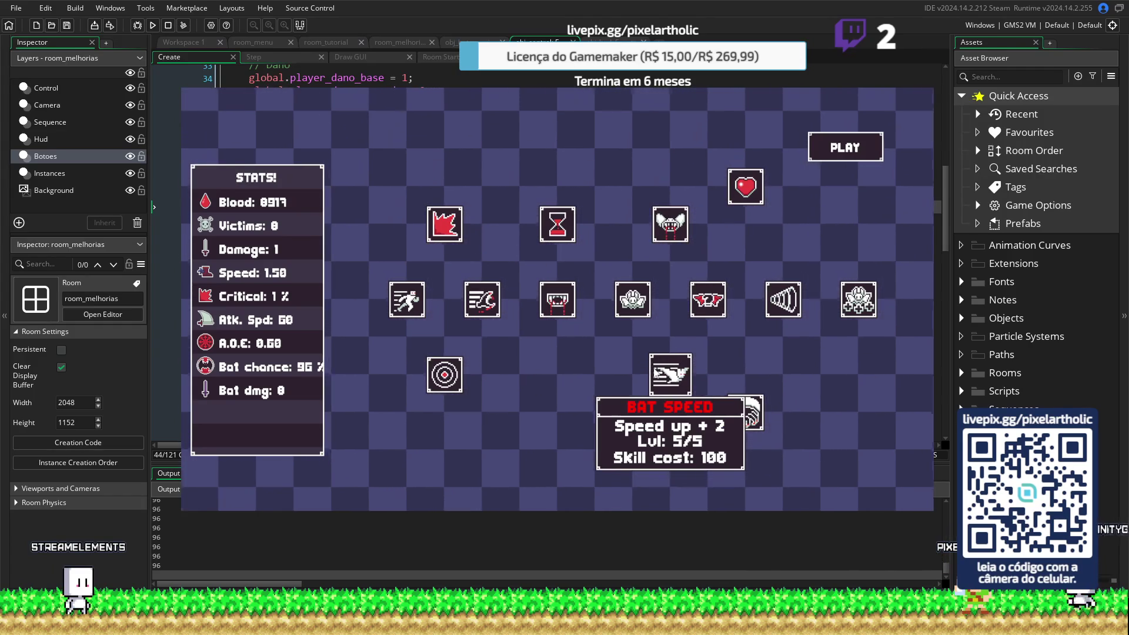
{"action": "left_click", "coordinate": [842, 148]}
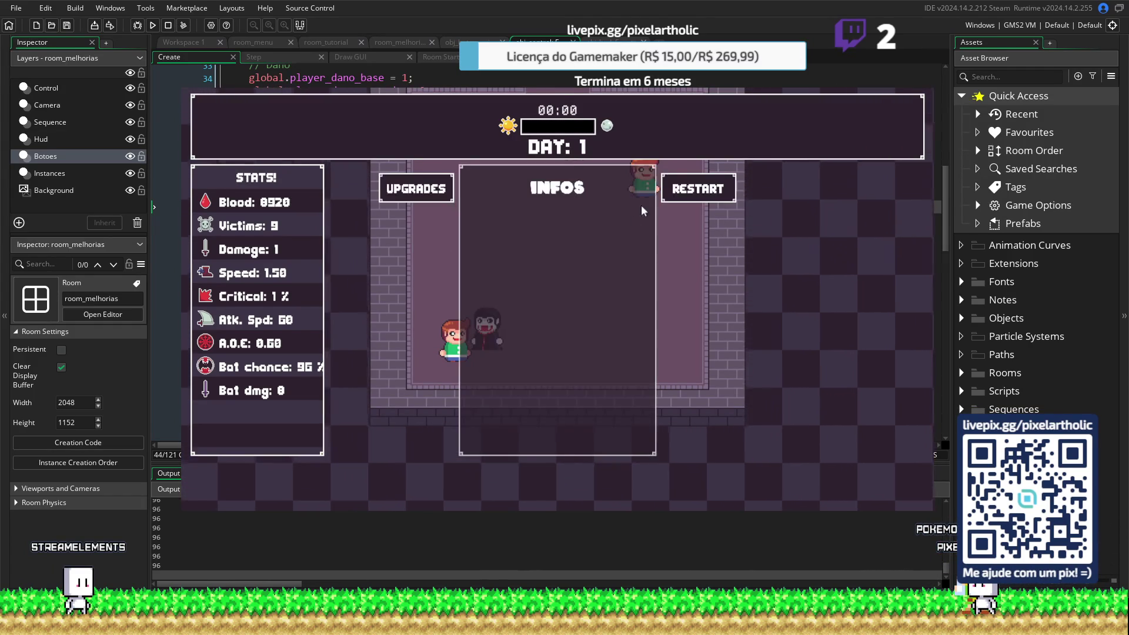
Restart two further rounds, then quit the test run back to the Create code
{"action": "left_click", "coordinate": [656, 200]}
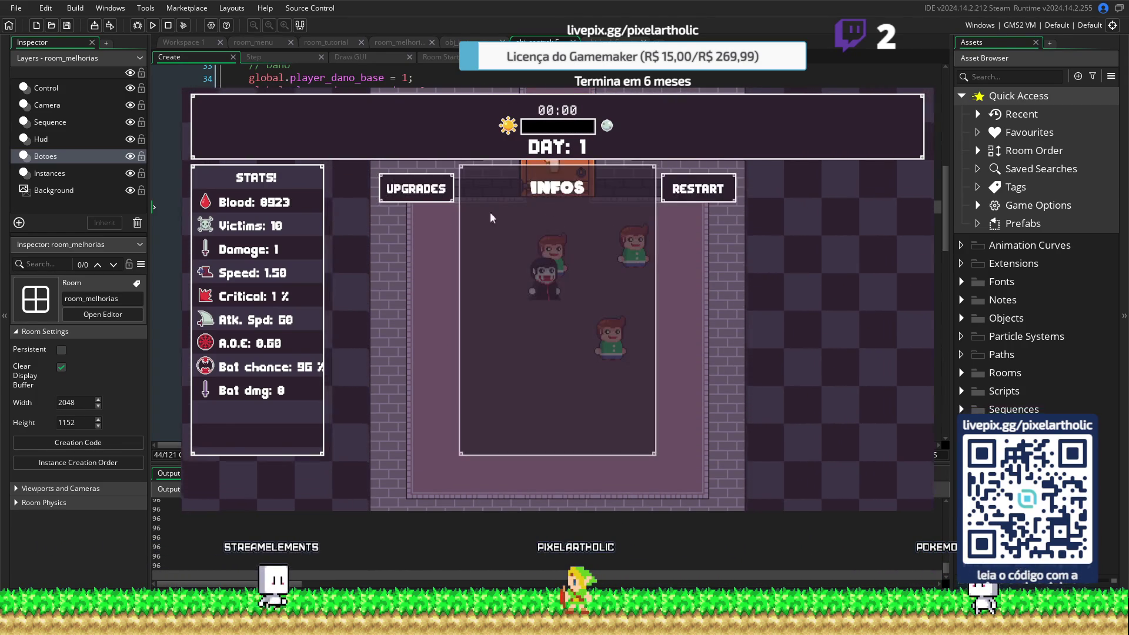
{"action": "left_click", "coordinate": [623, 207]}
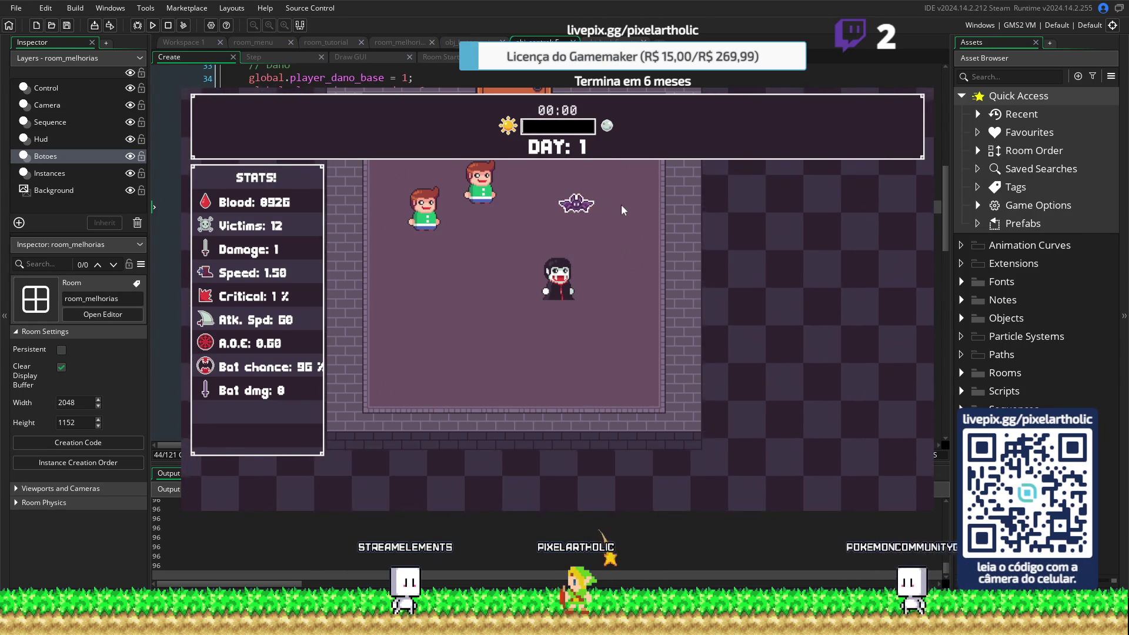
{"action": "key", "text": "Escape"}
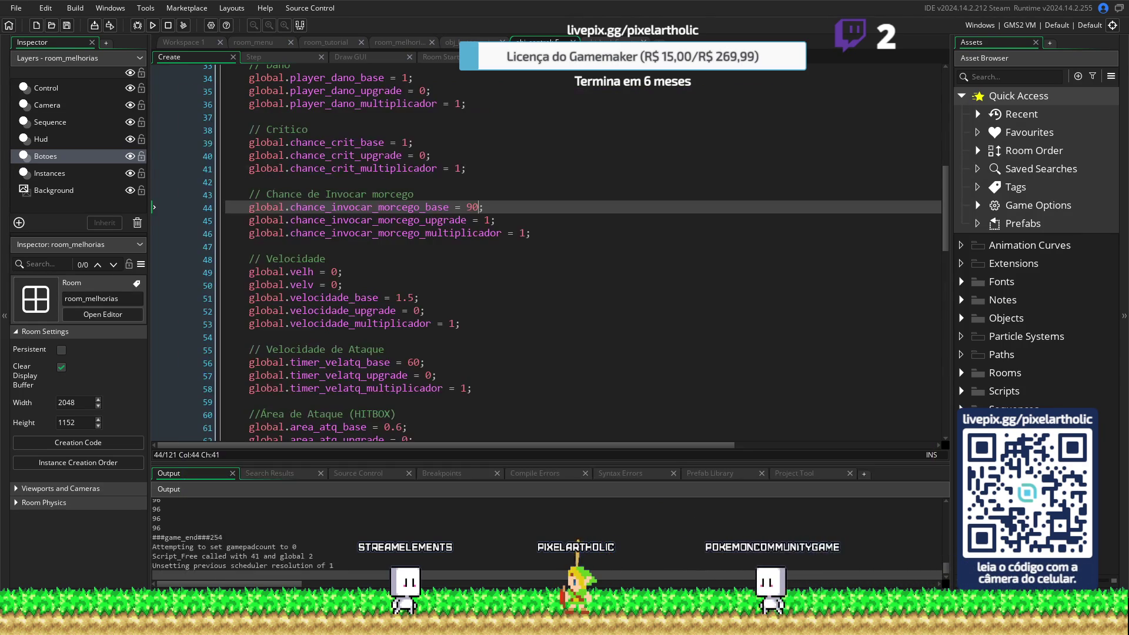
Set global.chance_invocar_morcego_base on line 44 to 99, then save and relaunch the game with F5
{"action": "double_click", "coordinate": [472, 207]}
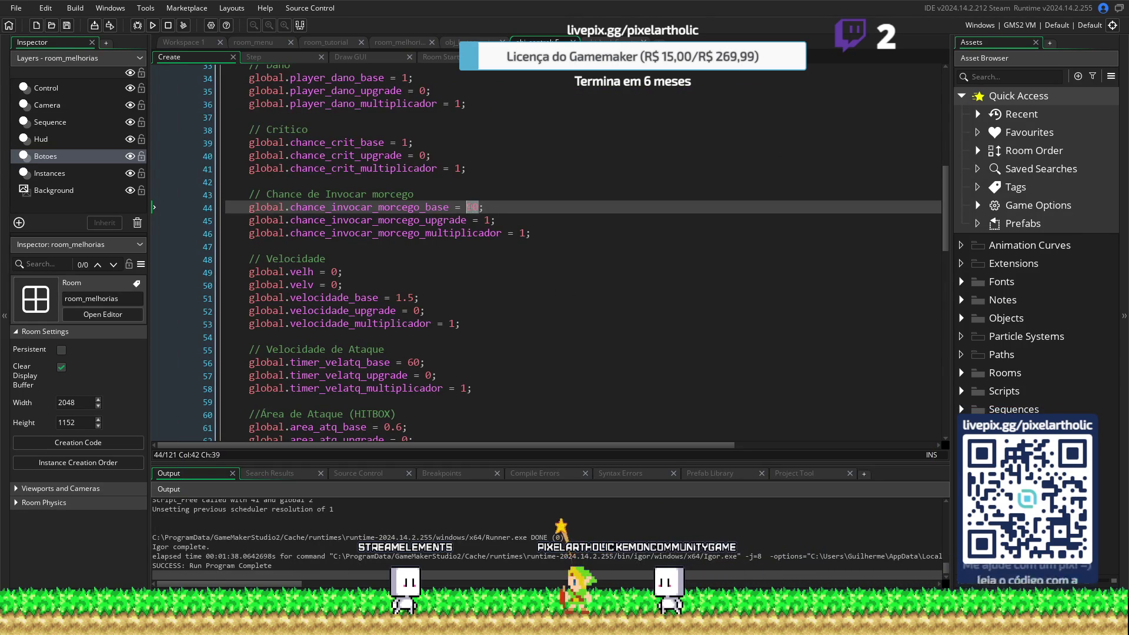
{"action": "type", "text": "59"}
{"action": "key", "text": "F5"}
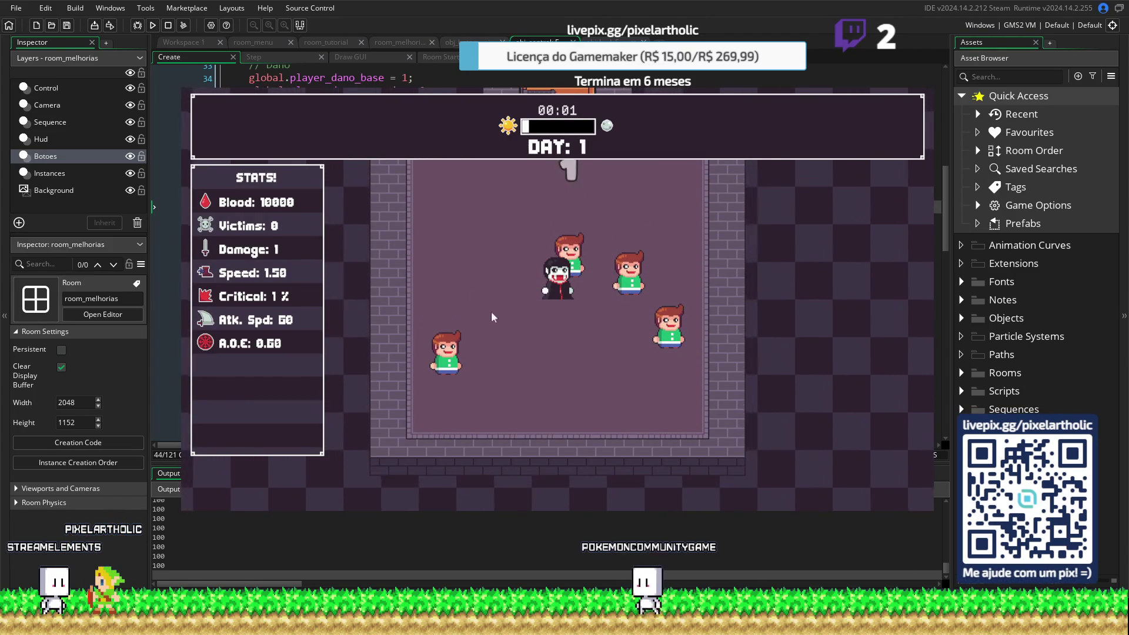
Buy the bat summon upgrade so Bat chance reads 100%, then start a day
{"action": "left_click", "coordinate": [430, 198]}
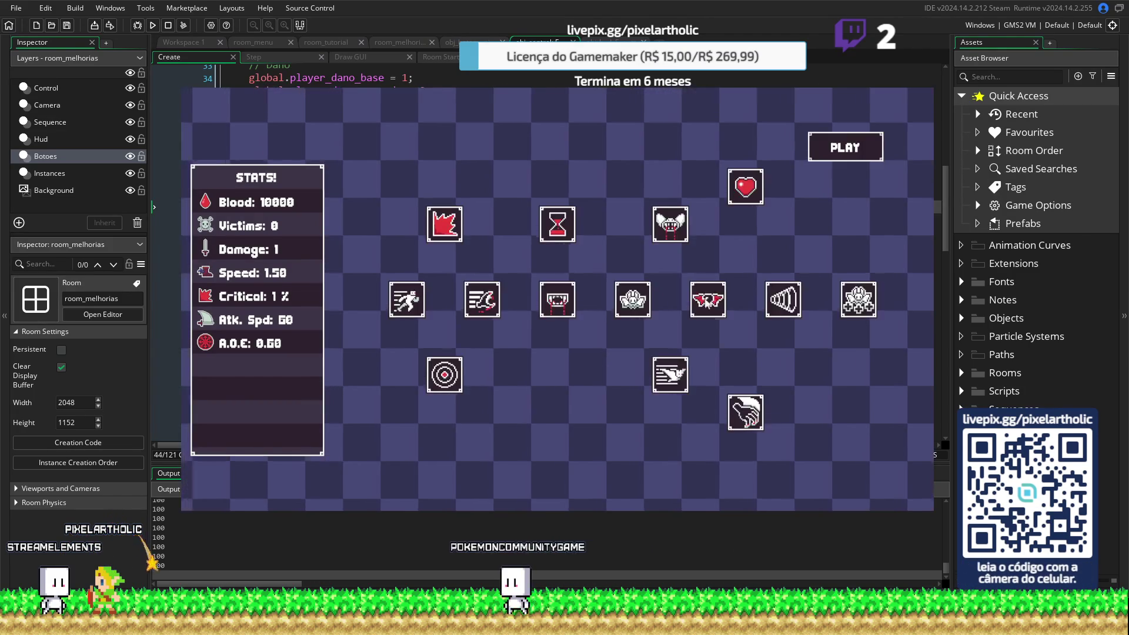
{"action": "left_click", "coordinate": [703, 297]}
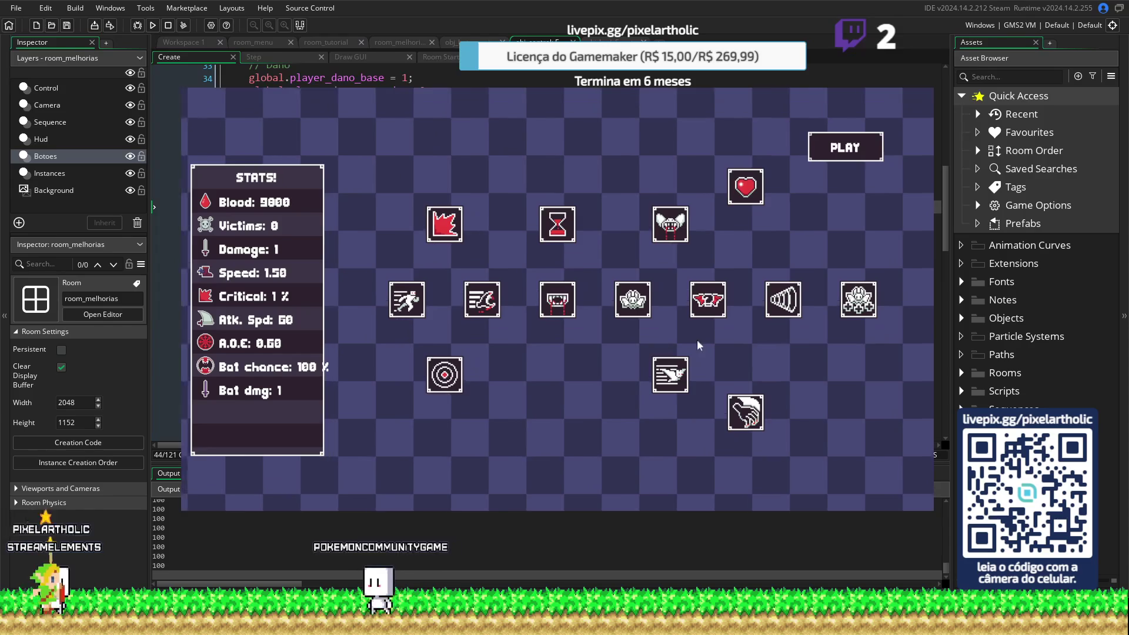
{"action": "left_click", "coordinate": [845, 147]}
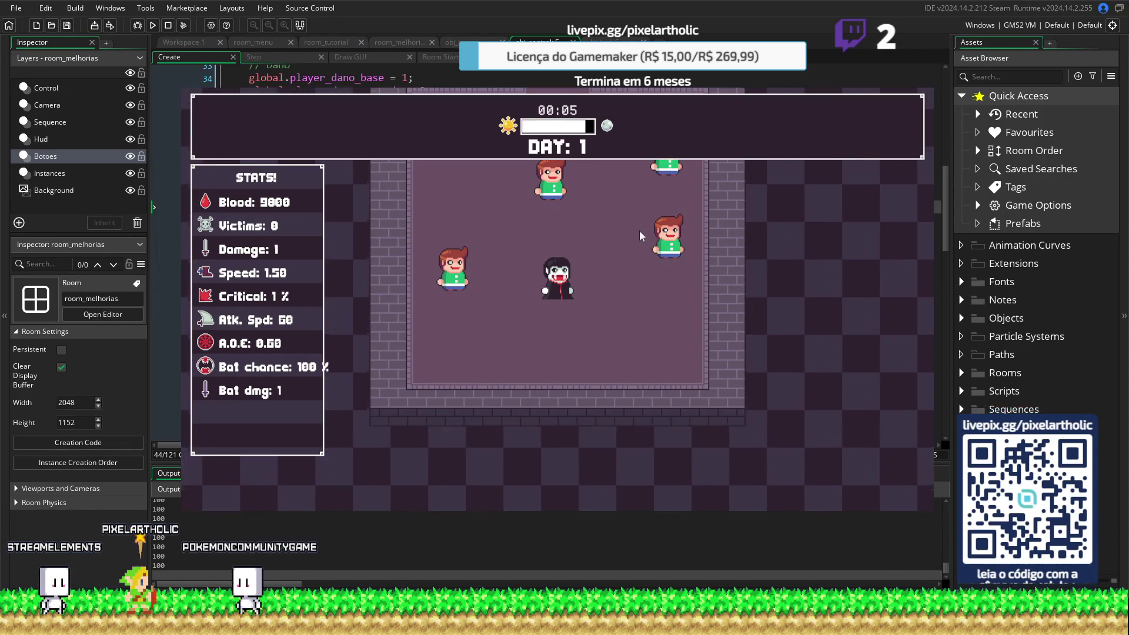
Move the vampire up through the day, then revisit the upgrades tree and start another day
{"action": "key", "text": "w"}
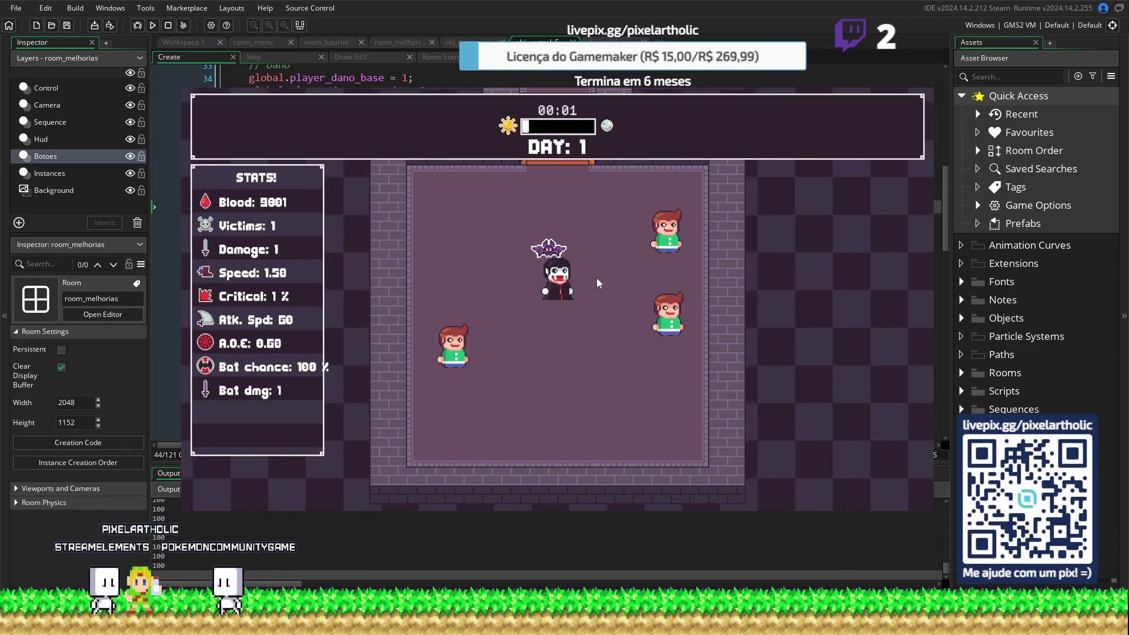
{"action": "left_click", "coordinate": [416, 187]}
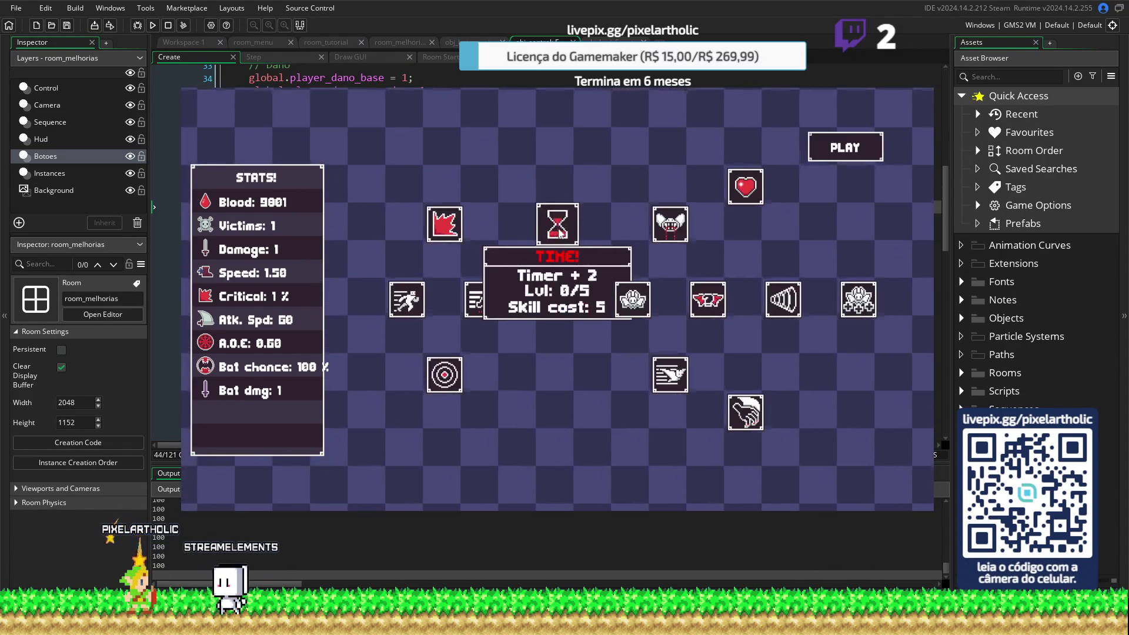
{"action": "left_click", "coordinate": [845, 149]}
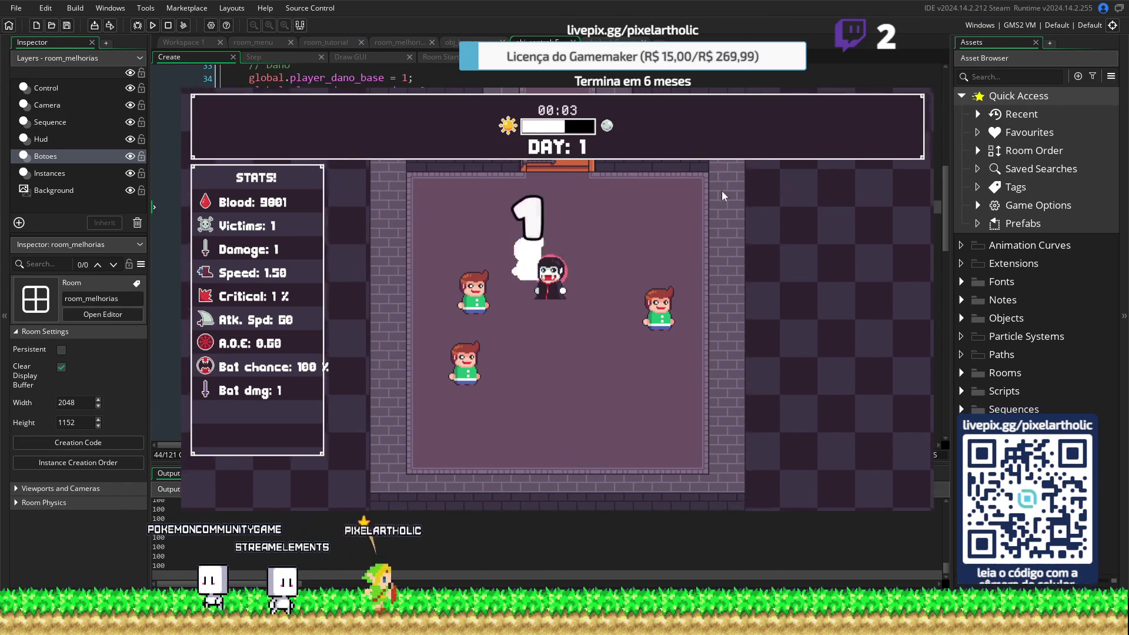